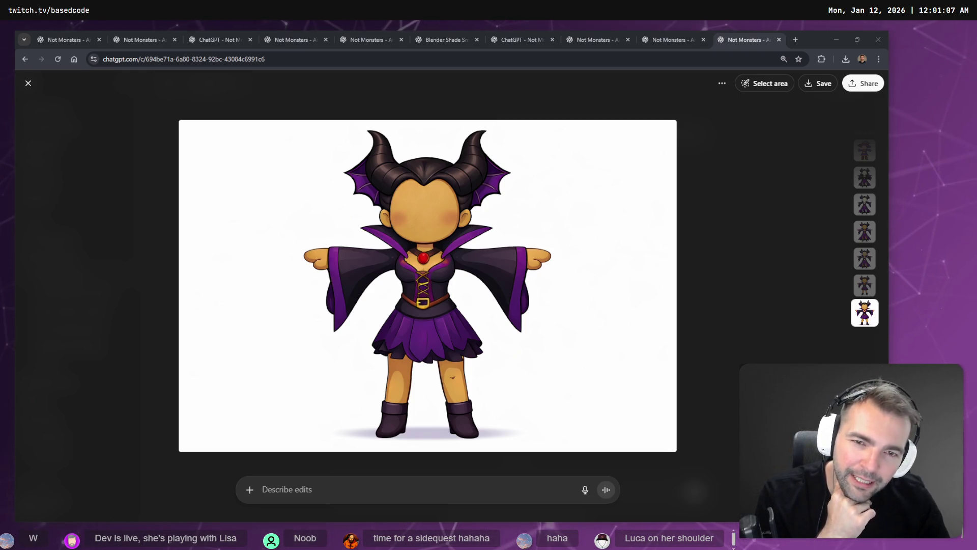
Dictate a request in ChatGPT's edit box to put a black cat on the character's shoulder
click(327, 499)
key(super+h)
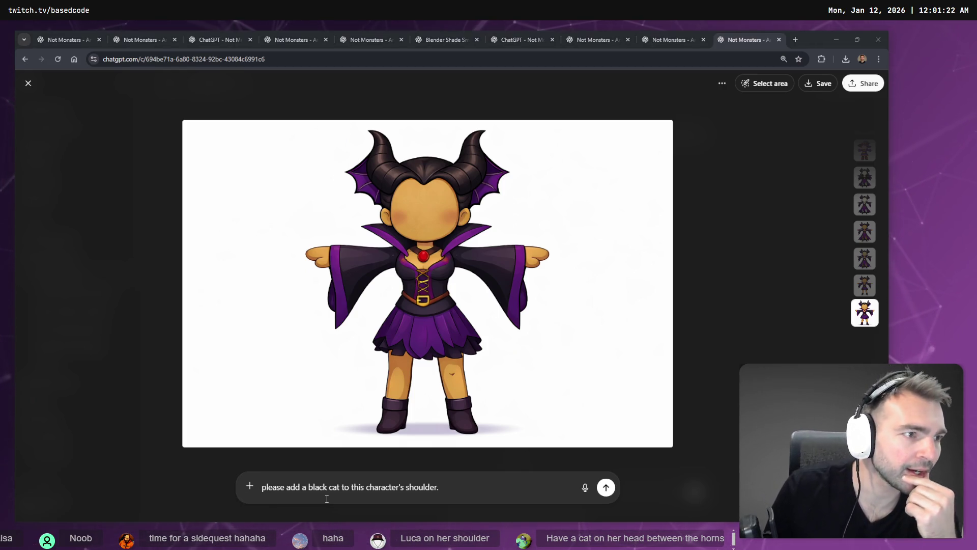
key(alt+Tab)
key(ctrl+t)
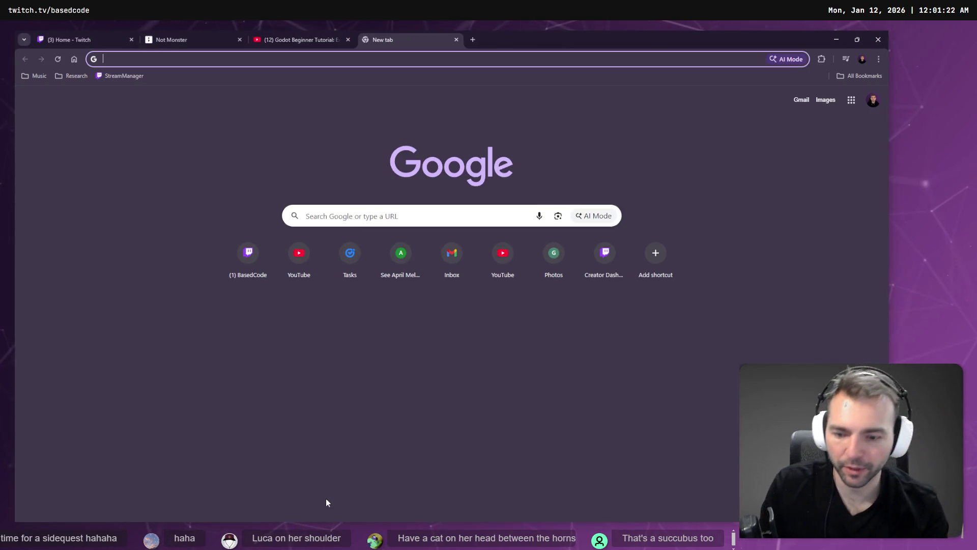
Search Google Images at images.google.com for 'maleficent'
text(ma)
key(BackSpace)
key(BackSpace)
key(BackSpace)
text(ima)
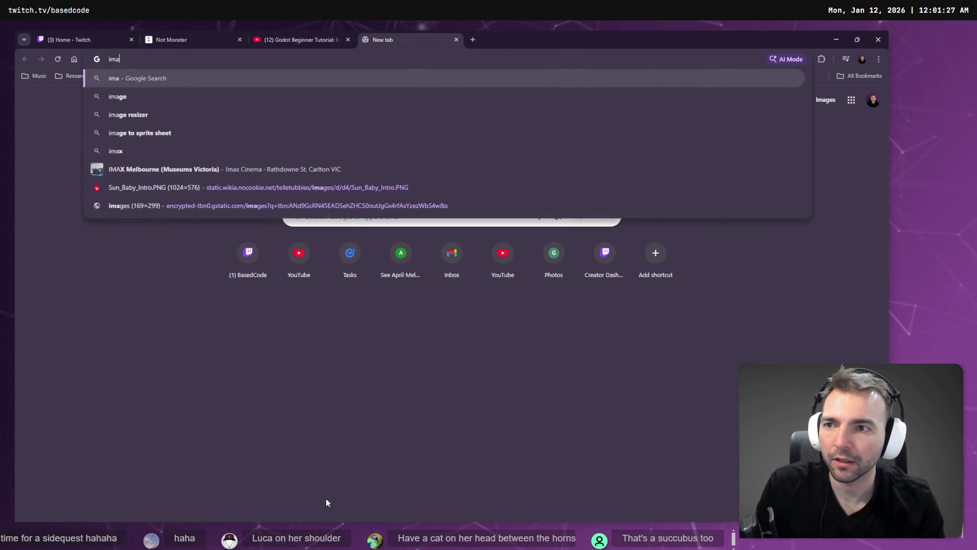
text(ges.google.com)
key(Return)
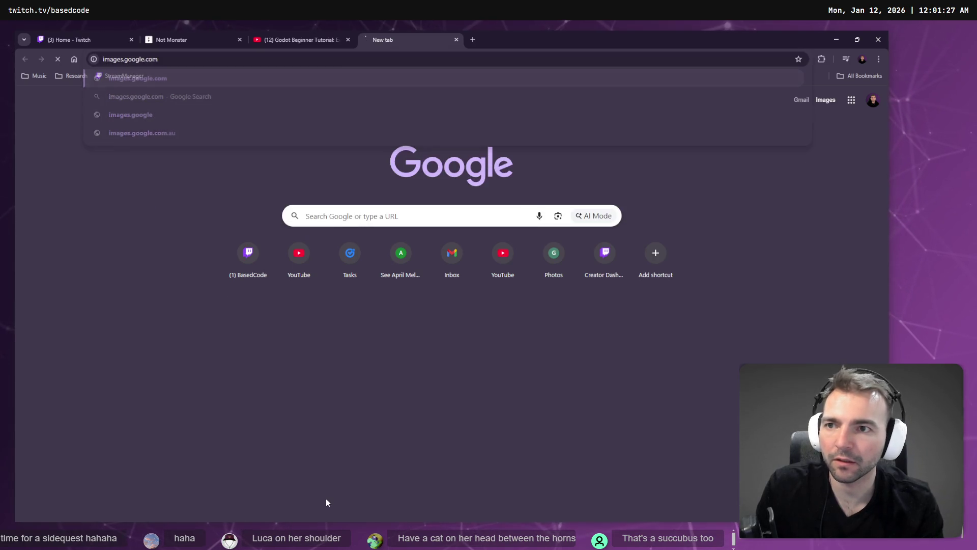
text(malife)
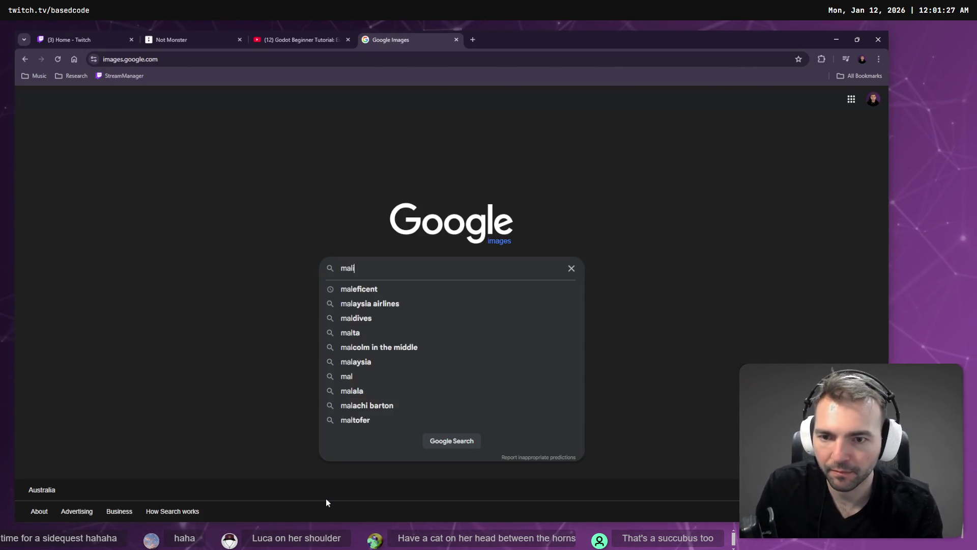
key(BackSpace)
key(BackSpace)
key(BackSpace)
text(eficent)
key(Return)
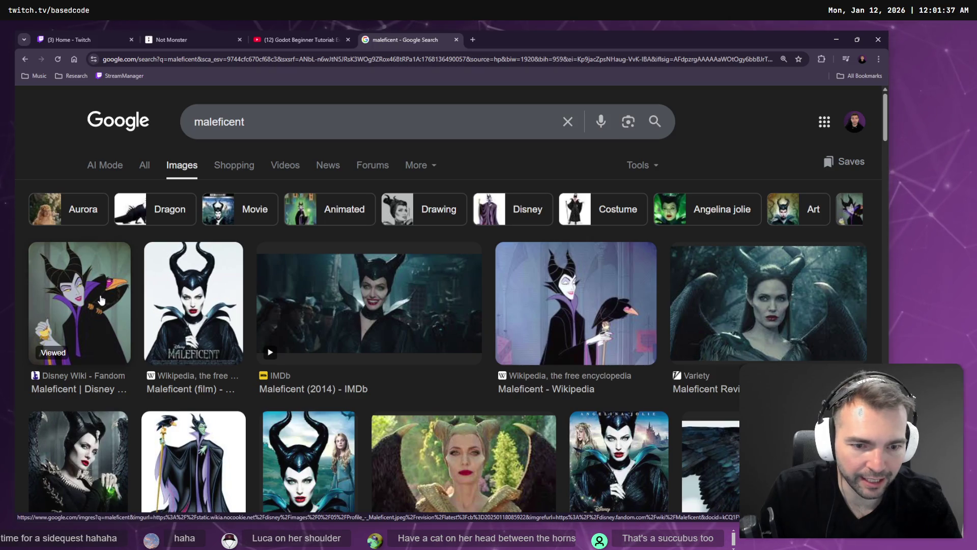
Browse the maleficent reference results, then close the search tab
scroll(103, 297, down, 5)
scroll(161, 330, down, 5)
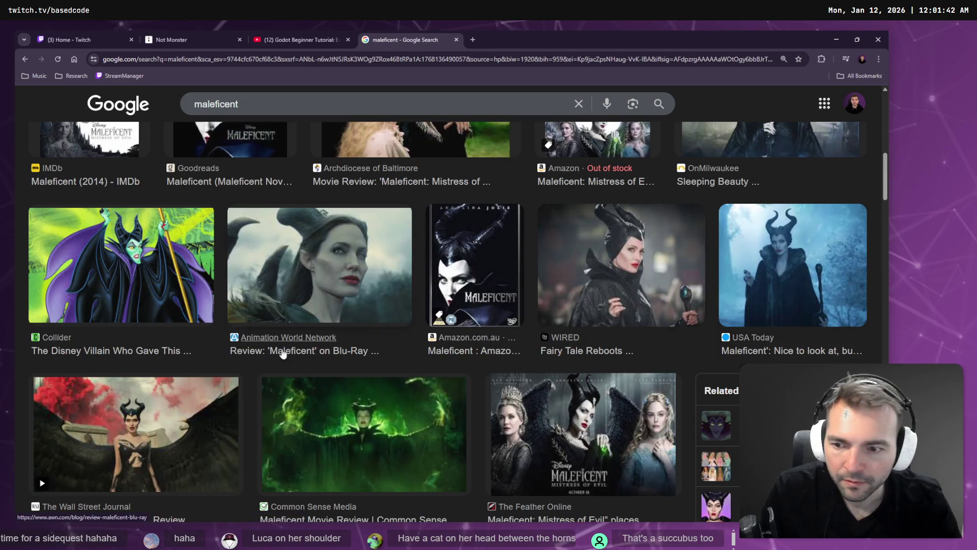
scroll(375, 288, down, 5)
scroll(647, 234, down, 4)
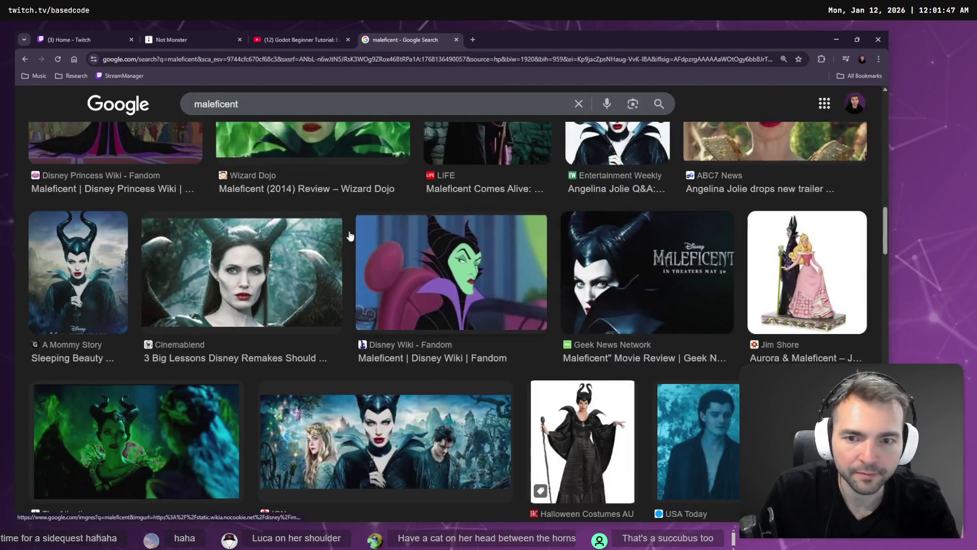
scroll(350, 235, down, 4)
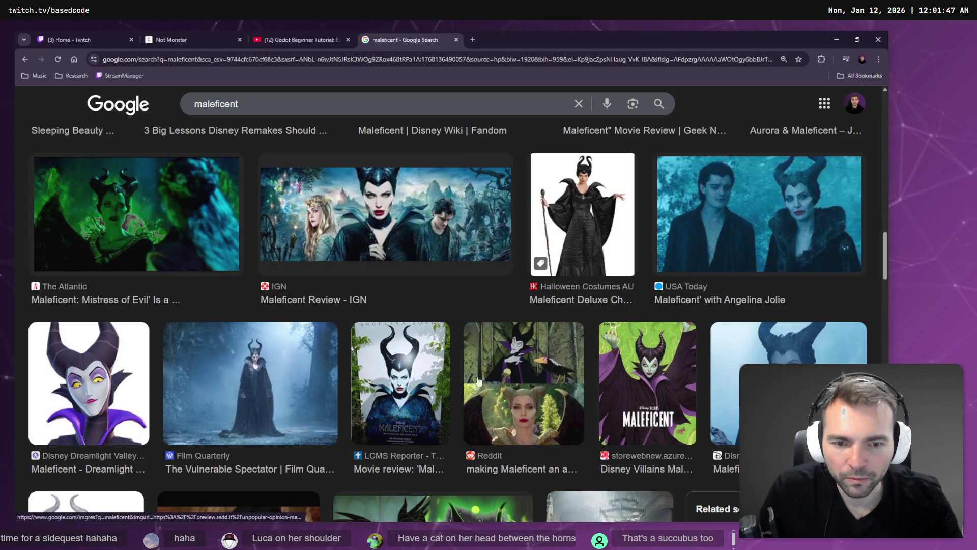
scroll(541, 367, down, 5)
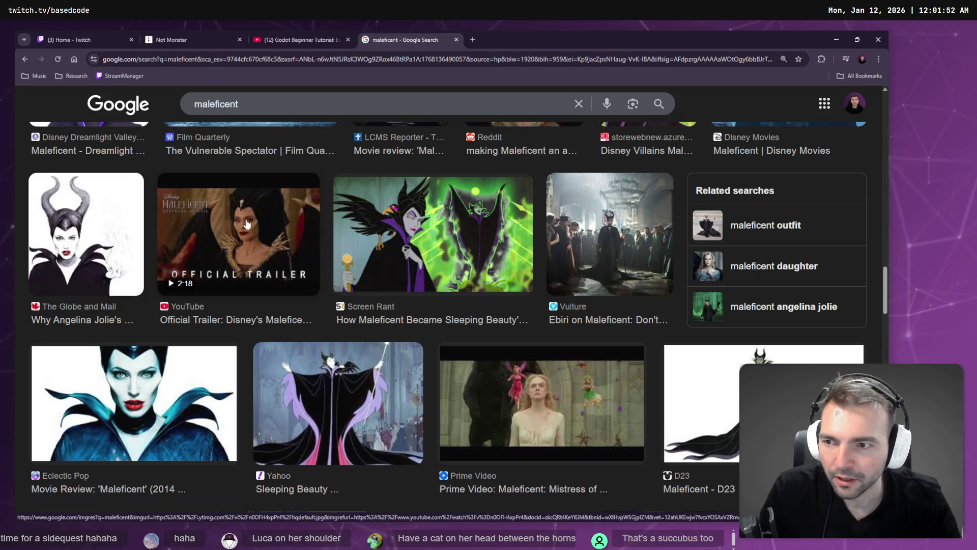
scroll(503, 280, down, 2)
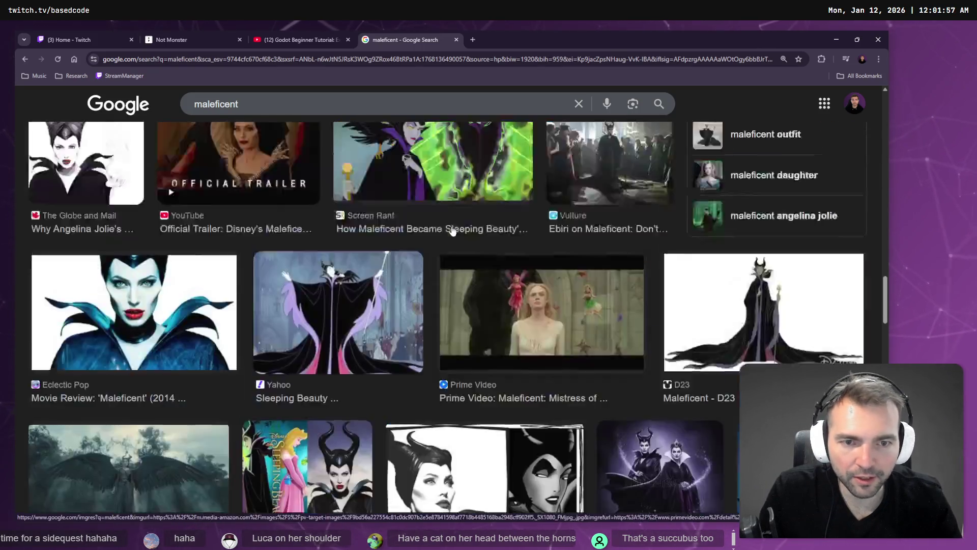
scroll(503, 280, up, 7)
middle_click(412, 33)
click(87, 34)
Replace the cat prompt with a dictated request for black-and-purple devil wings matching the horns, and send it
click(170, 37)
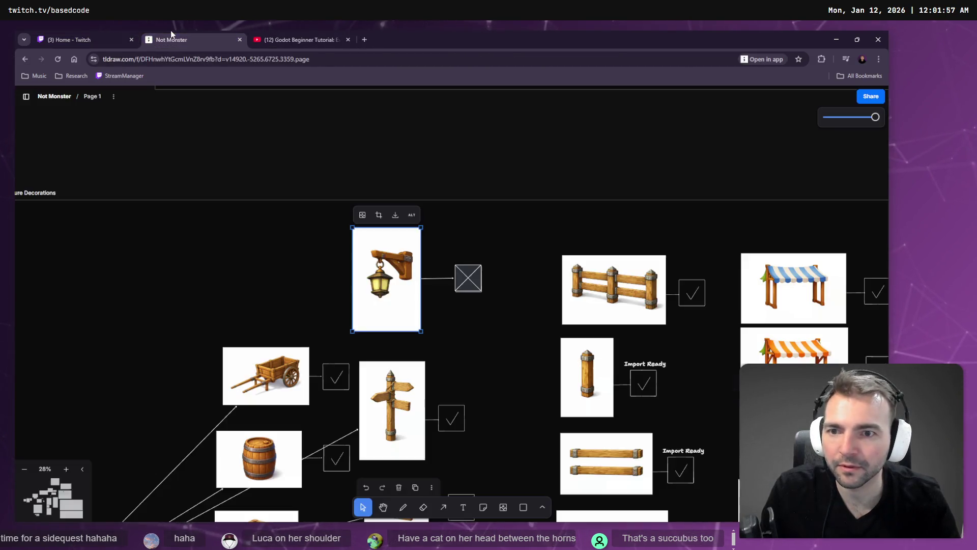
key(alt+Tab)
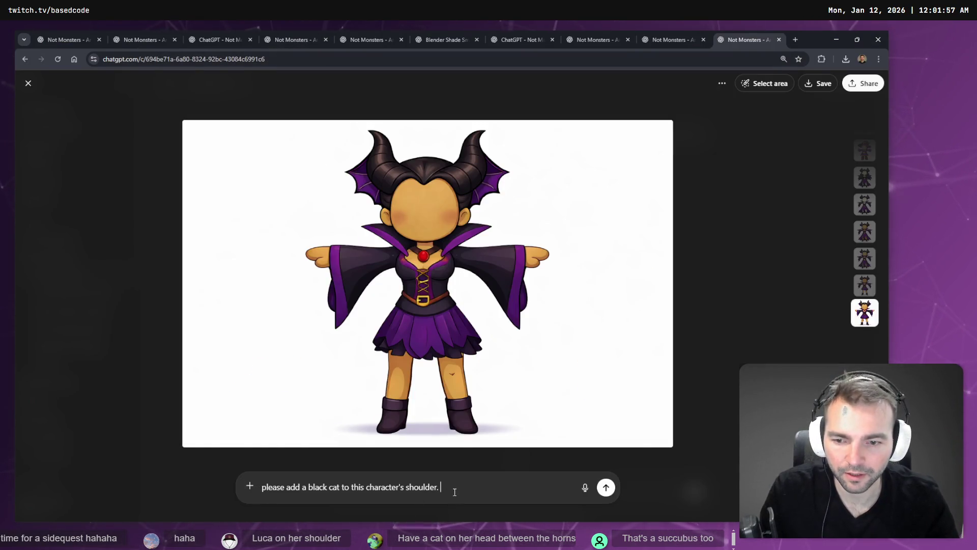
key(Return)
key(super+h)
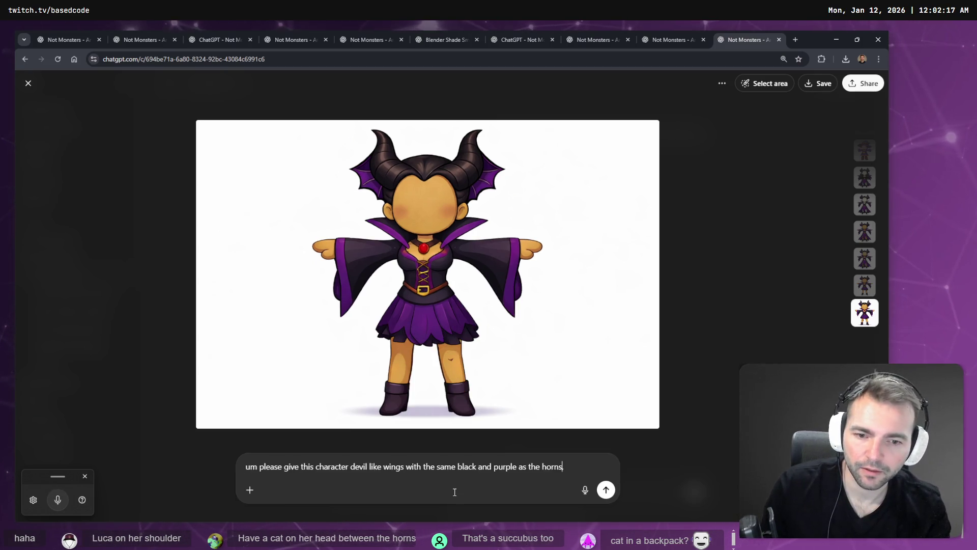
key(ctrl+Home)
key(Delete)
key(Delete)
key(Delete)
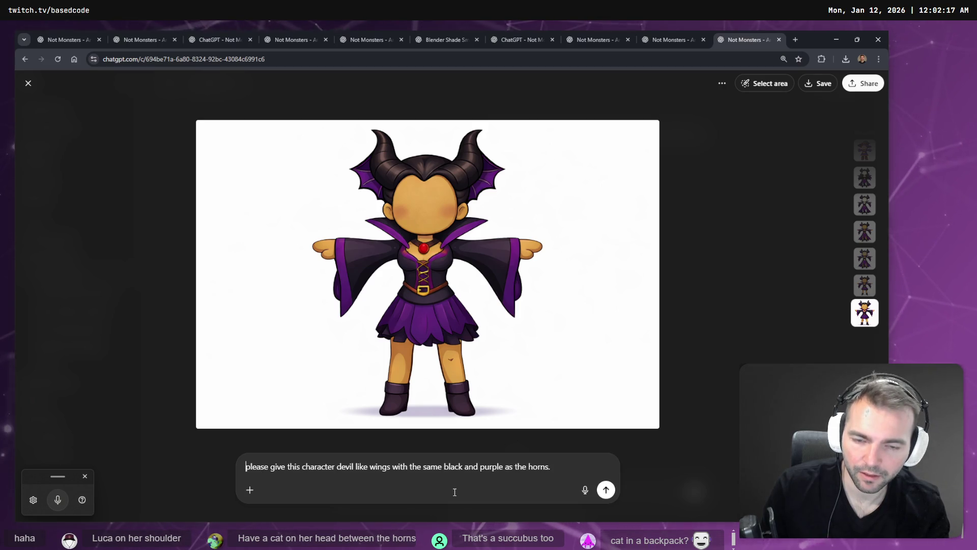
key(Return)
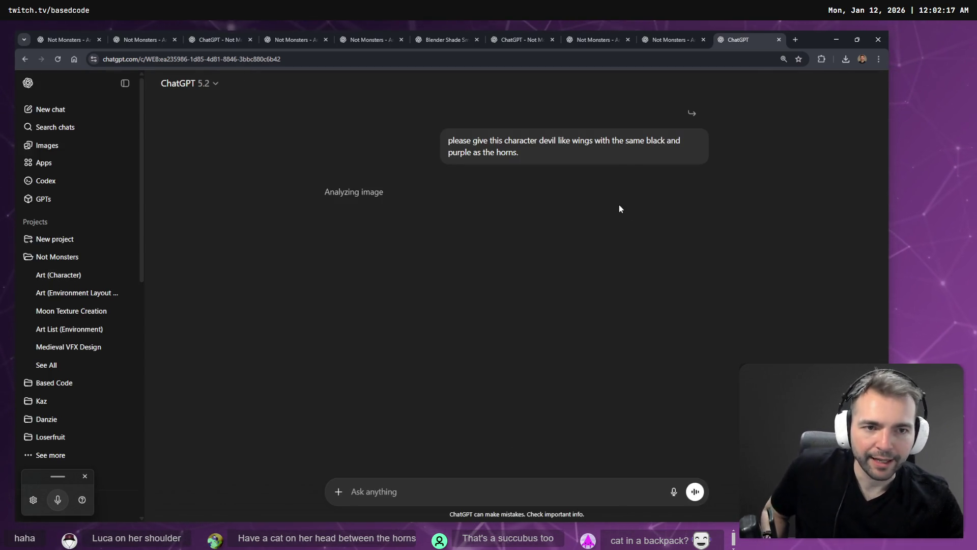
Check the anvil and lantern image chats while the wings image generates
click(677, 37)
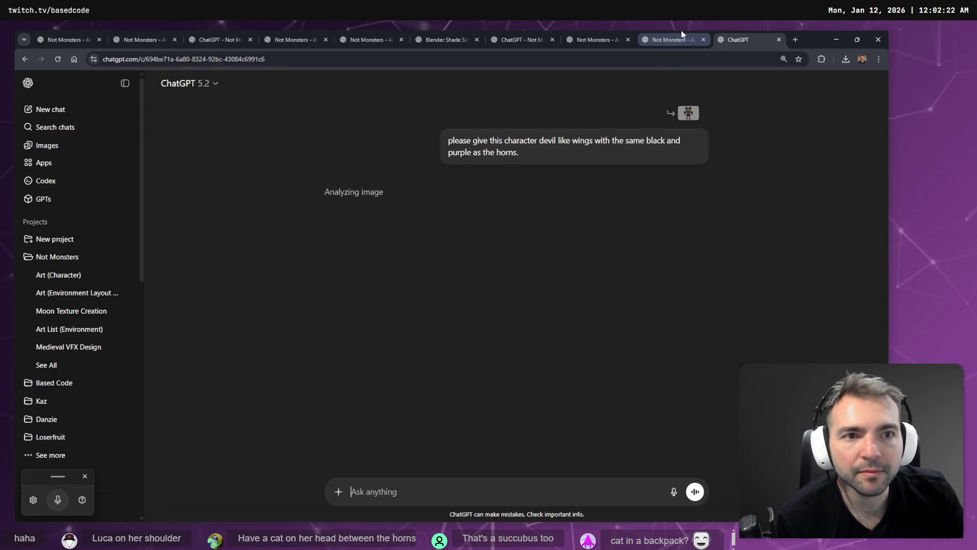
click(600, 29)
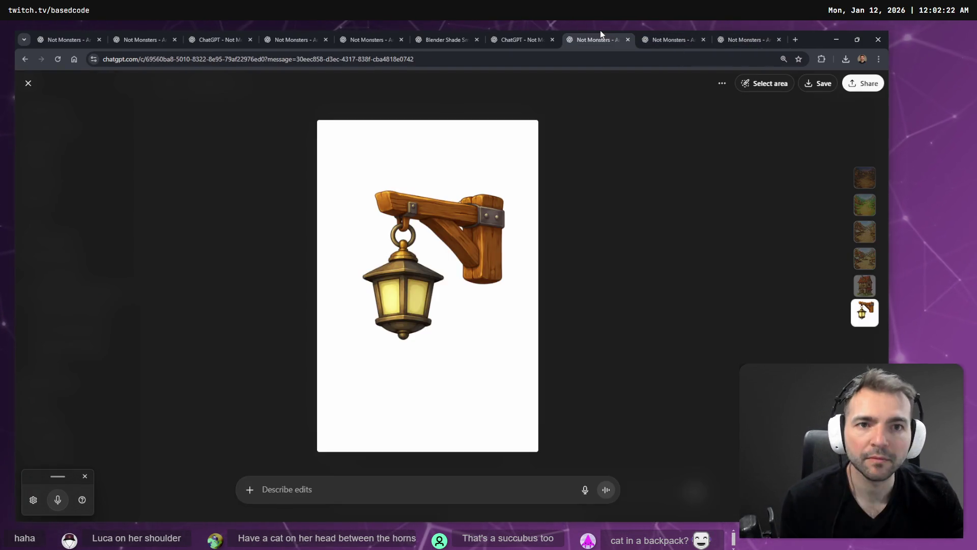
click(656, 32)
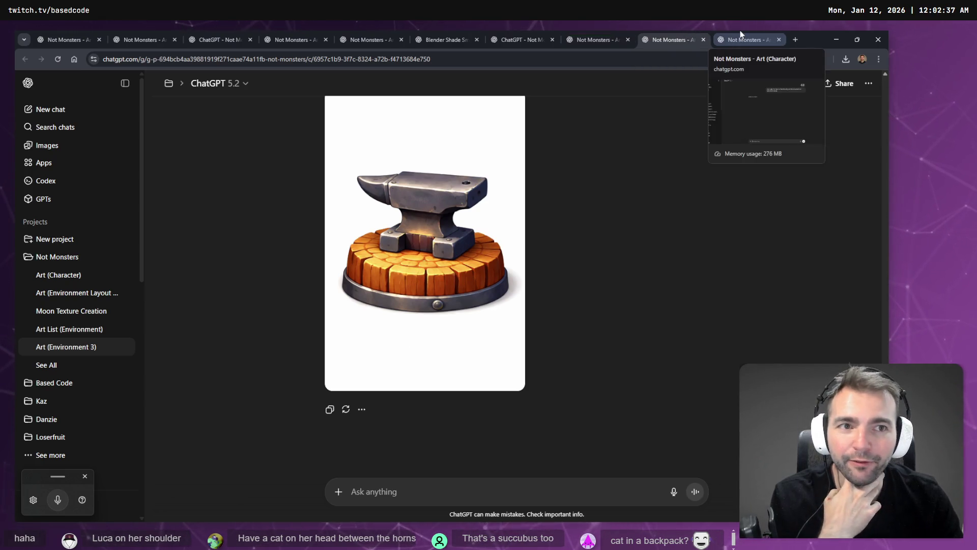
click(718, 38)
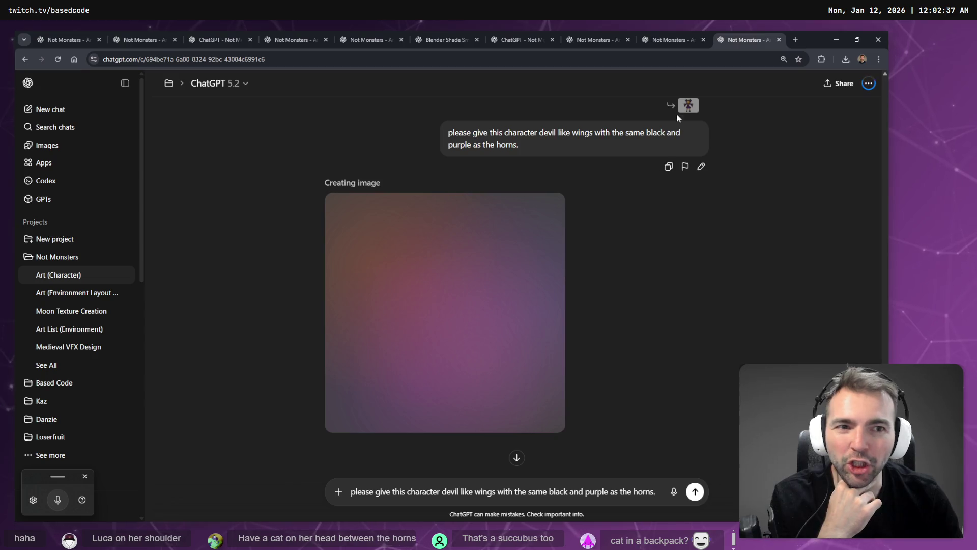
click(680, 35)
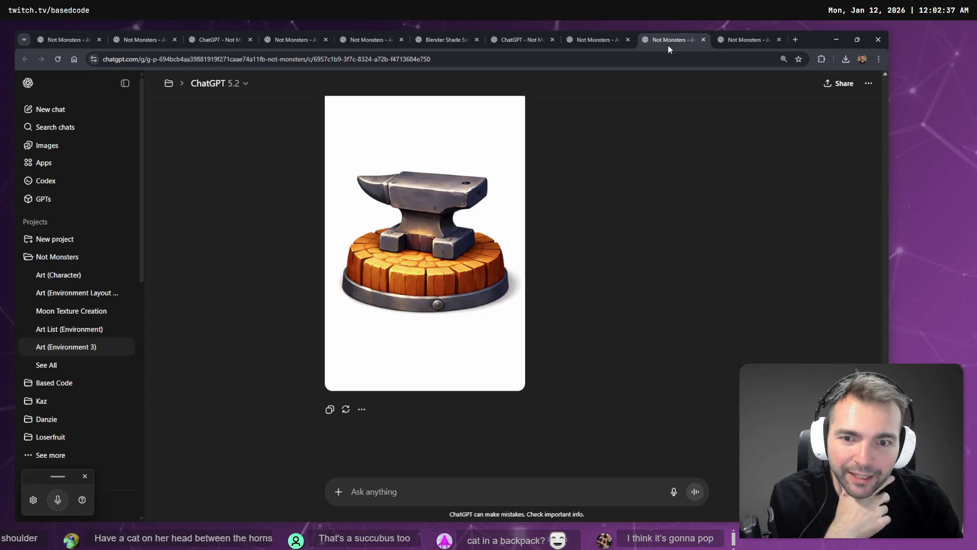
click(749, 37)
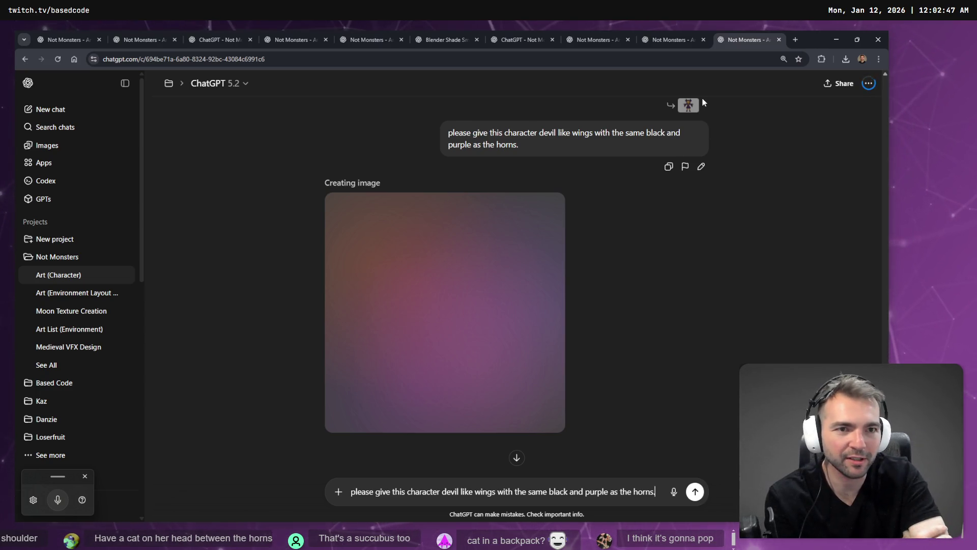
click(664, 40)
click(748, 41)
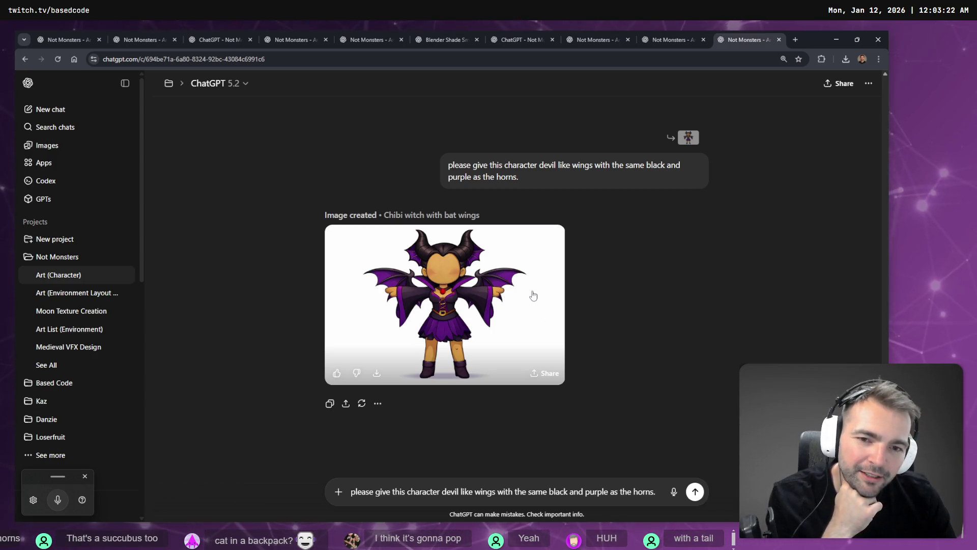
Copy the finished bat-winged chibi witch image from its full-size view
click(490, 295)
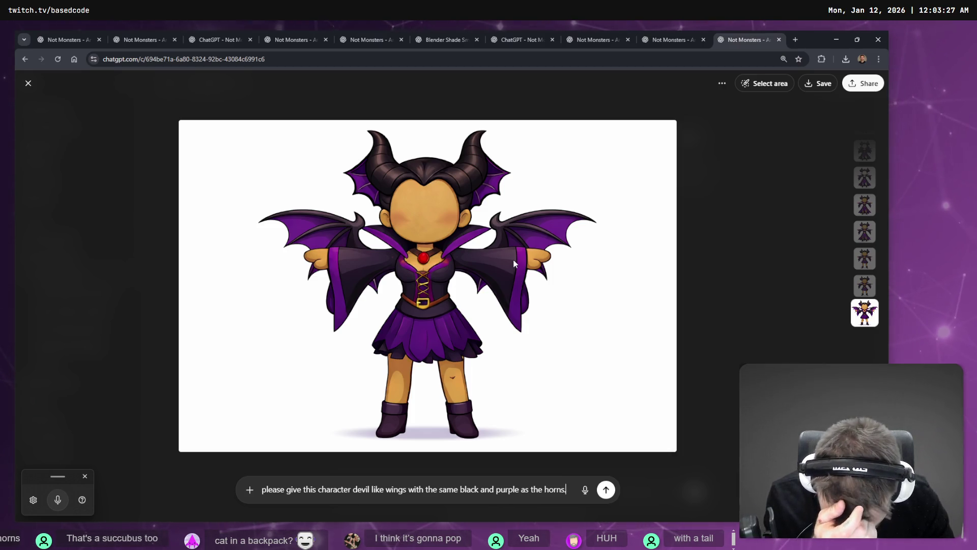
right_click(465, 252)
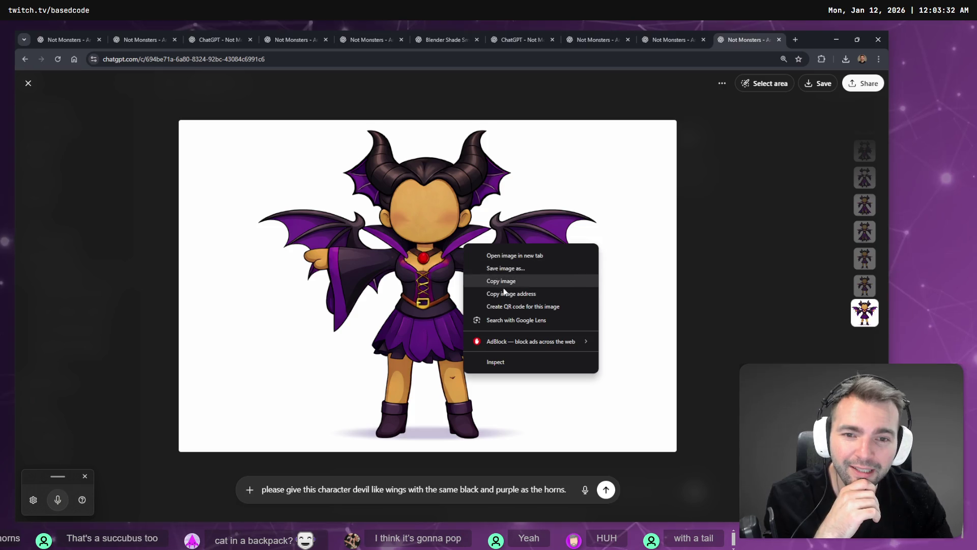
click(515, 286)
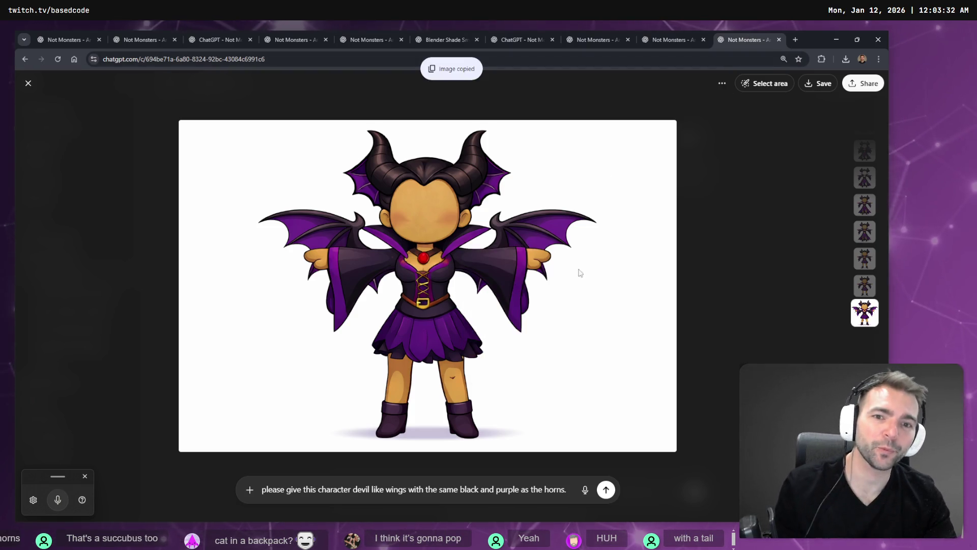
key(alt+Tab)
Extend the large board frame further down on the tldraw board
click(589, 227)
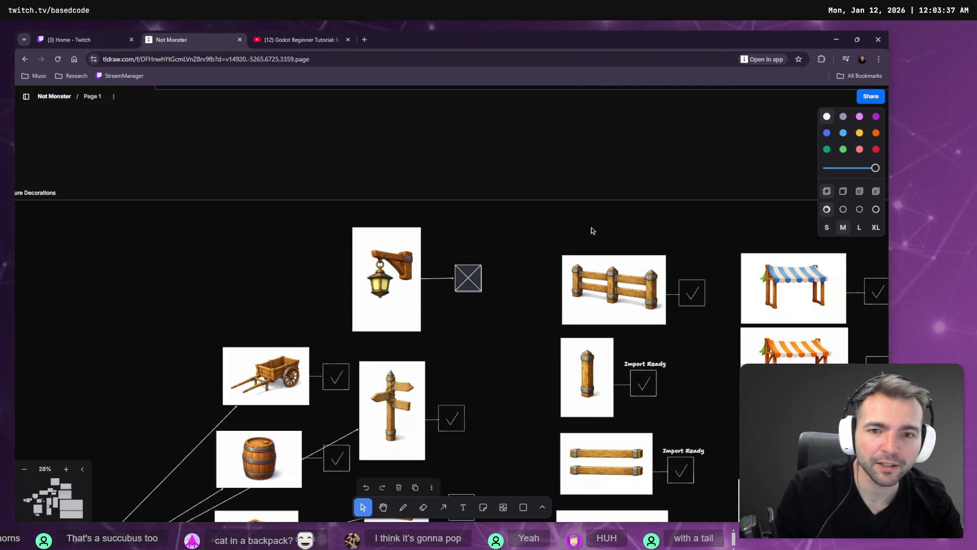
scroll(455, 331, down, 10)
scroll(455, 331, up, 10)
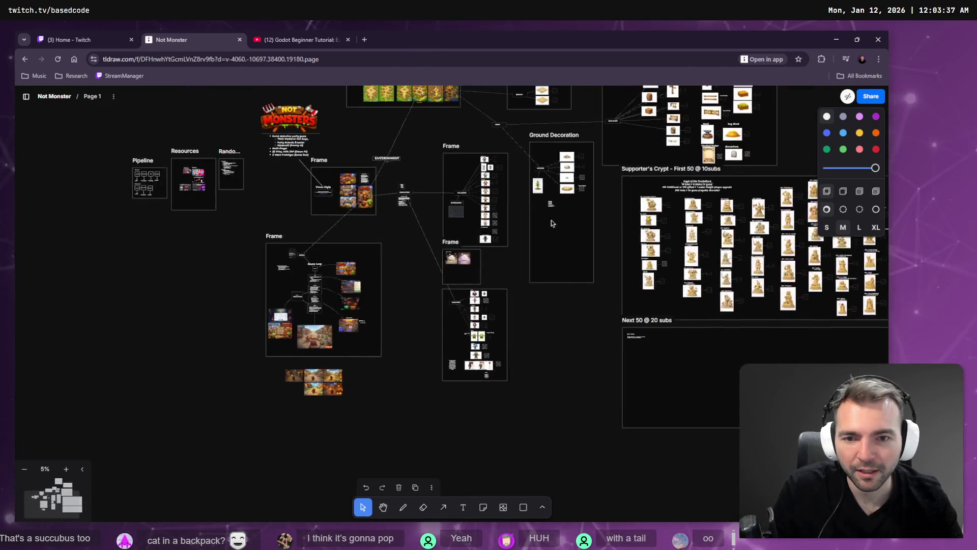
drag(494, 206, 663, 233)
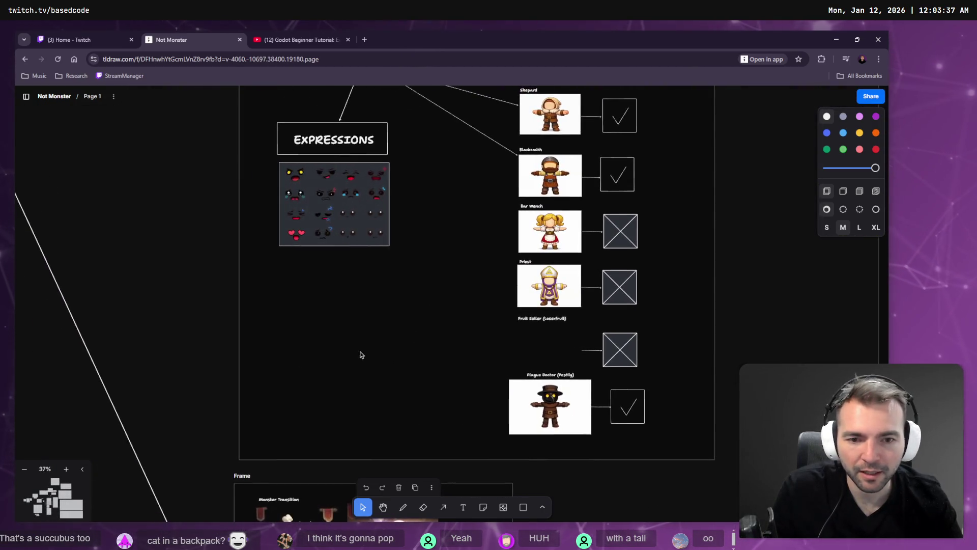
scroll(360, 354, up, 5)
scroll(524, 429, down, 15)
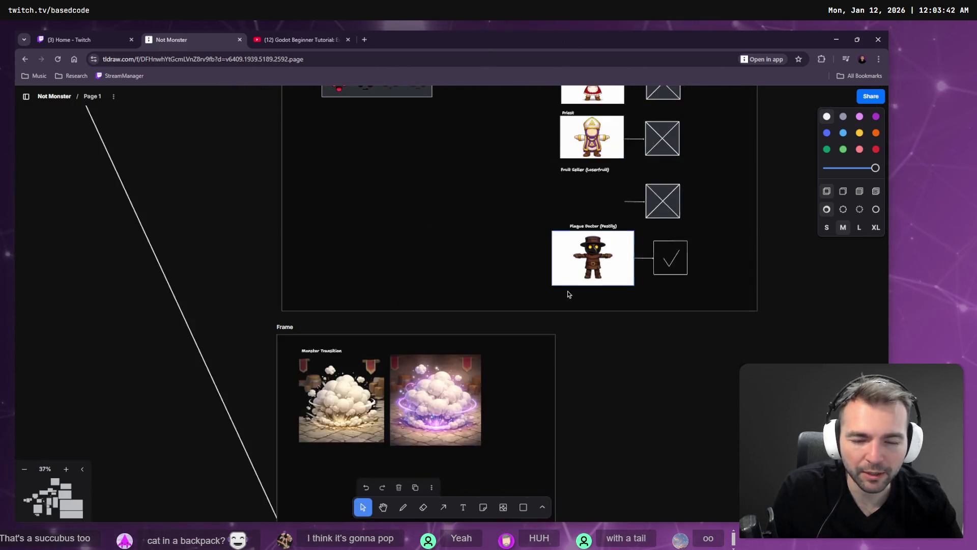
scroll(596, 255, down, 4)
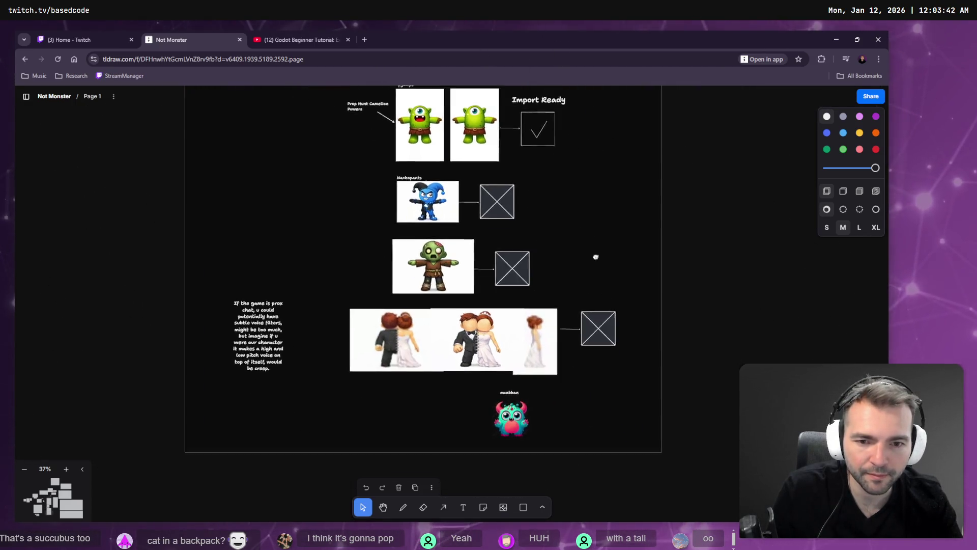
click(531, 397)
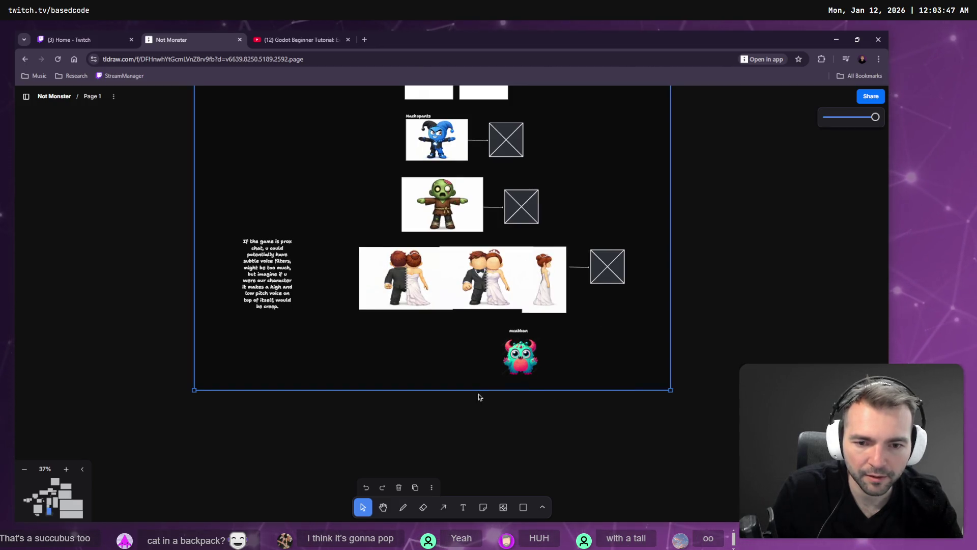
drag(477, 391, 469, 482)
Paste the winged demon-girl image, shrink it, and place it below the mcabban monster
click(714, 388)
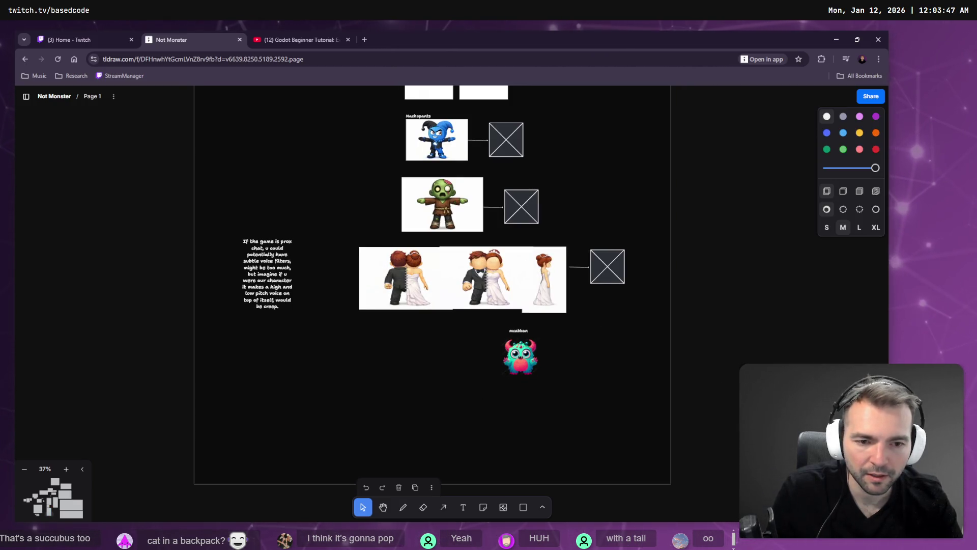
key(ctrl+v)
mouse_move(498, 294)
mouse_down()
mouse_move(488, 423)
mouse_move(468, 382)
mouse_move(479, 365)
mouse_up()
drag(301, 463, 451, 359)
mouse_move(505, 314)
mouse_down()
mouse_move(409, 385)
mouse_move(428, 426)
mouse_up()
click(512, 373)
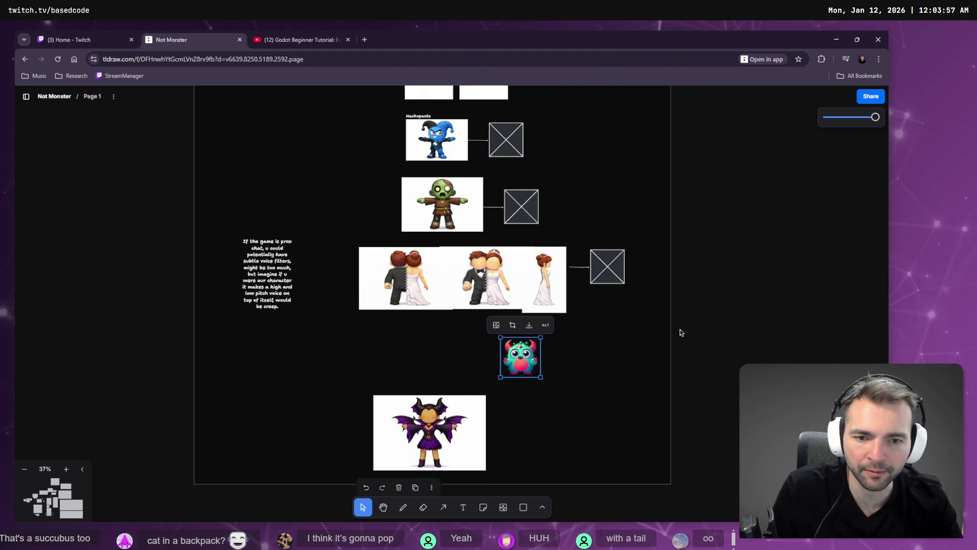
click(728, 332)
drag(520, 356, 433, 354)
mouse_move(442, 411)
mouse_down()
mouse_move(450, 405)
mouse_move(395, 423)
mouse_move(486, 422)
mouse_move(455, 415)
mouse_up()
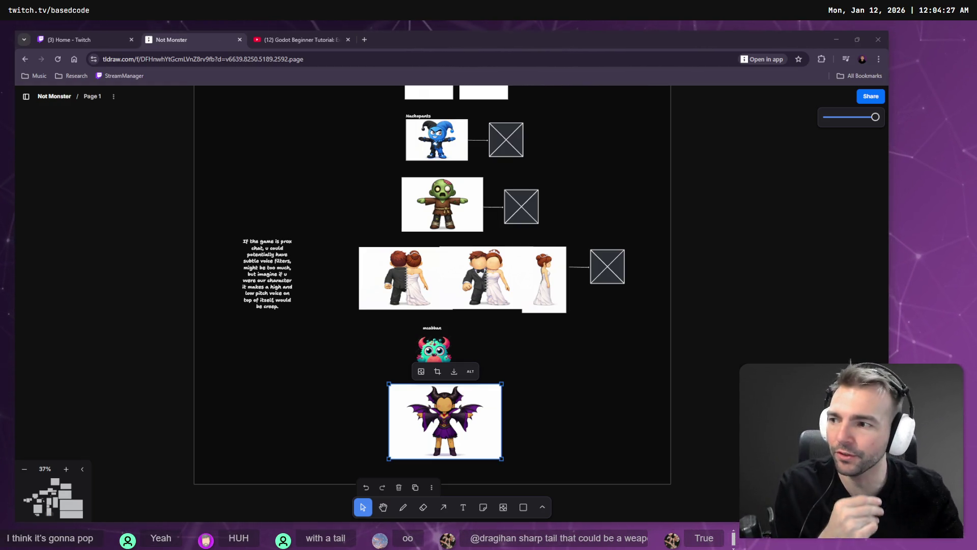
click(323, 32)
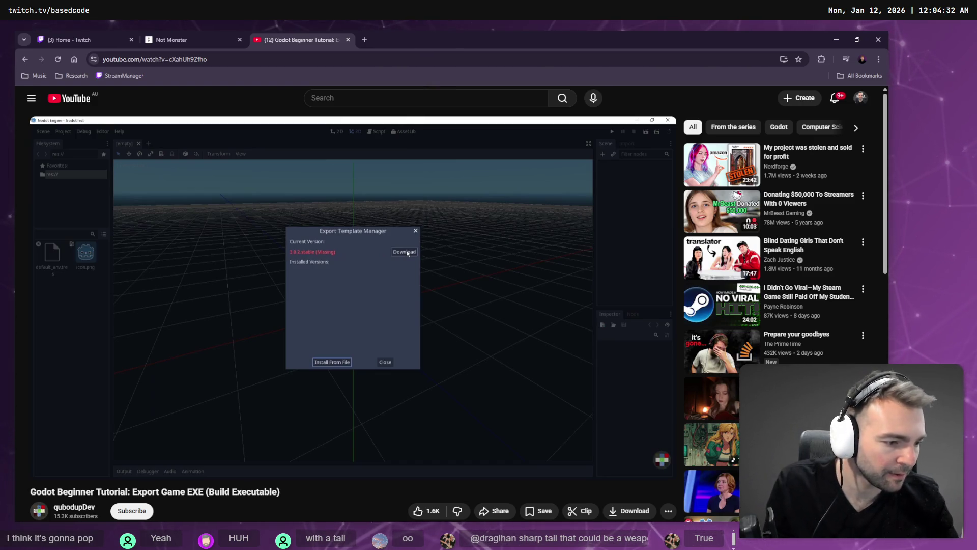
In Godot, close the Export Template Manager and open the Windows Desktop export preset
key(alt+Tab)
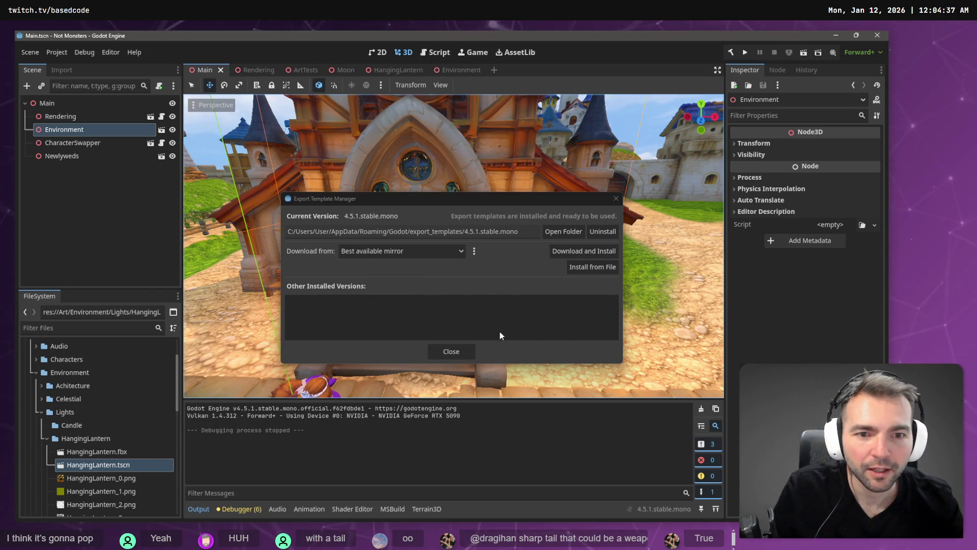
click(452, 353)
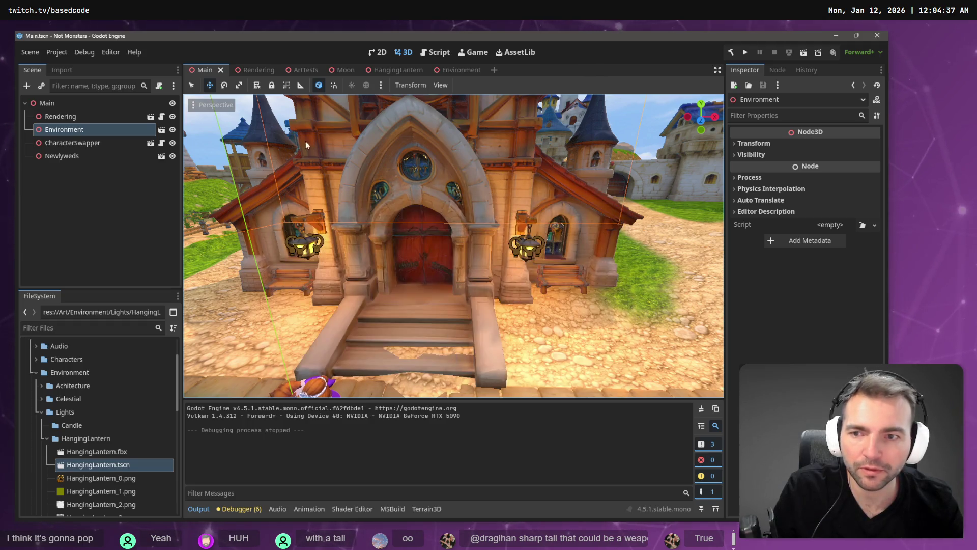
click(60, 47)
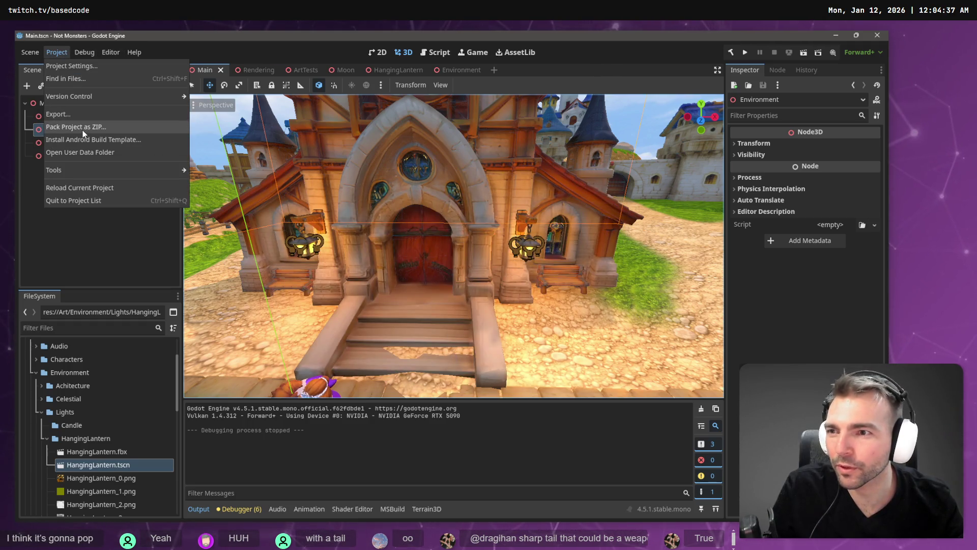
click(91, 114)
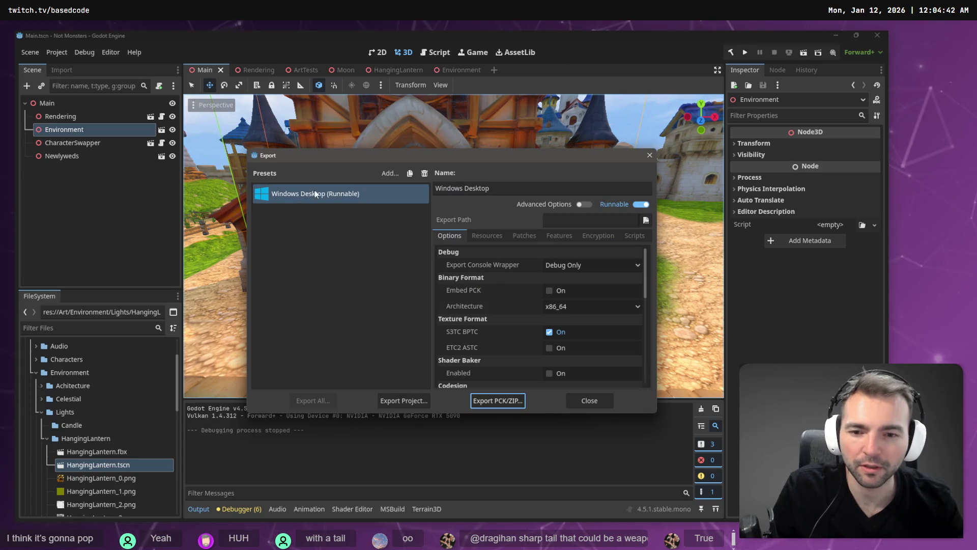
click(314, 192)
click(324, 400)
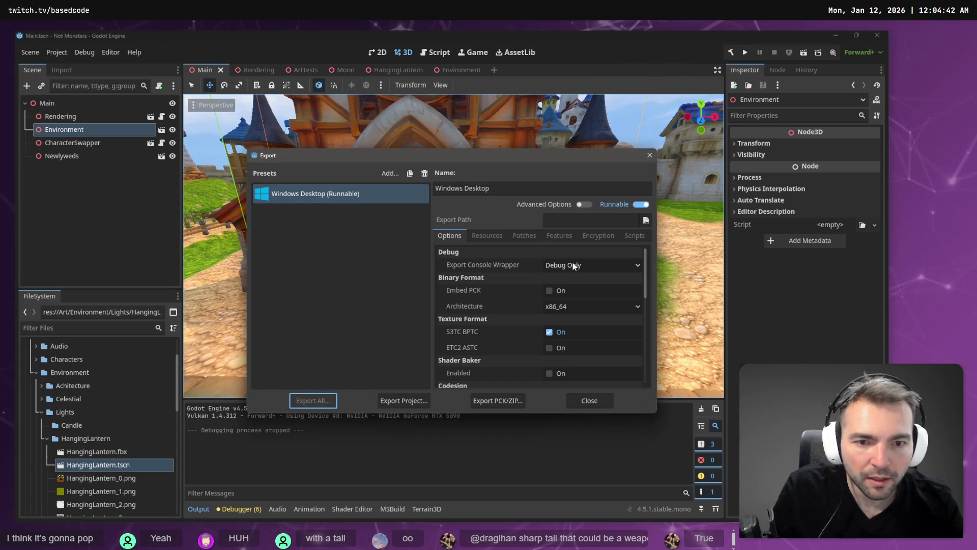
key(alt+Tab)
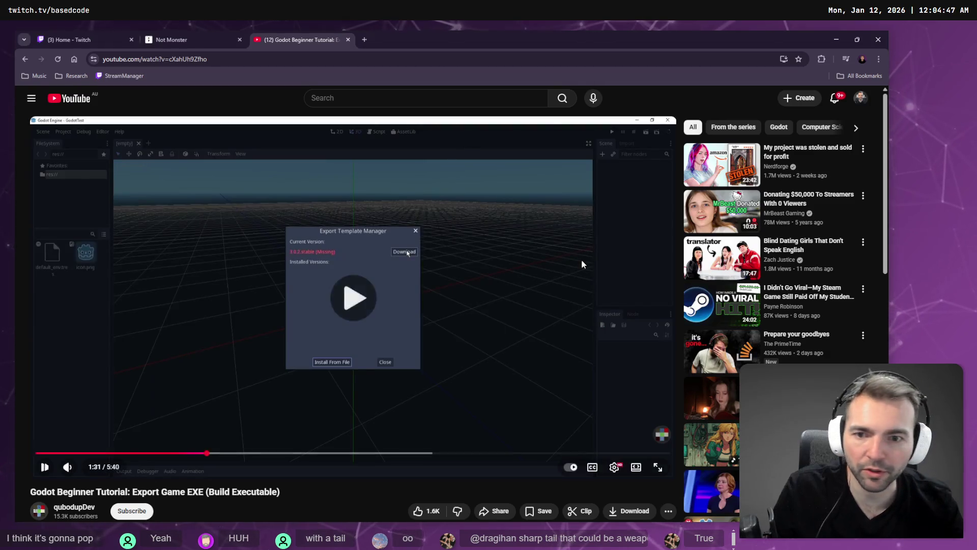
Play the export tutorial through its export-project step, then return to Godot's Export dialog
key(f)
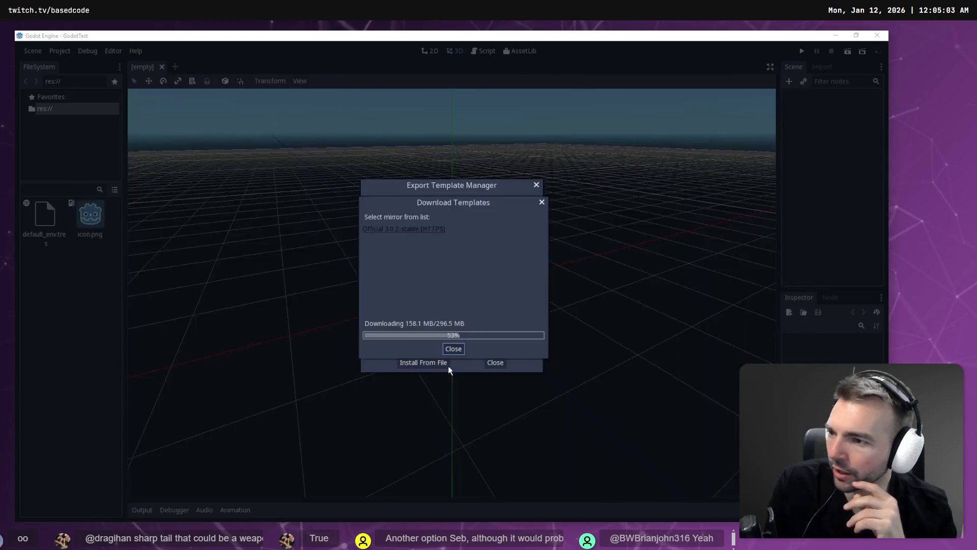
drag(469, 200, 655, 161)
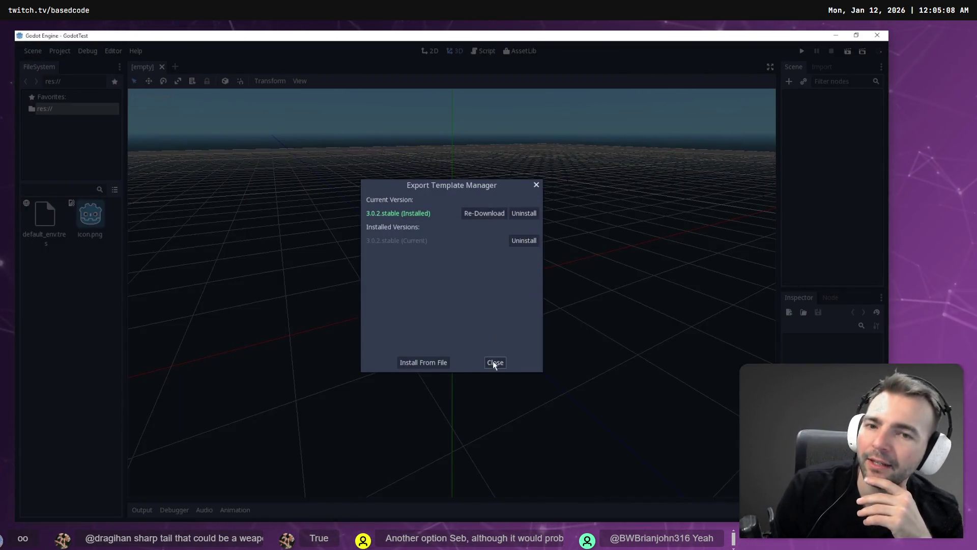
click(492, 361)
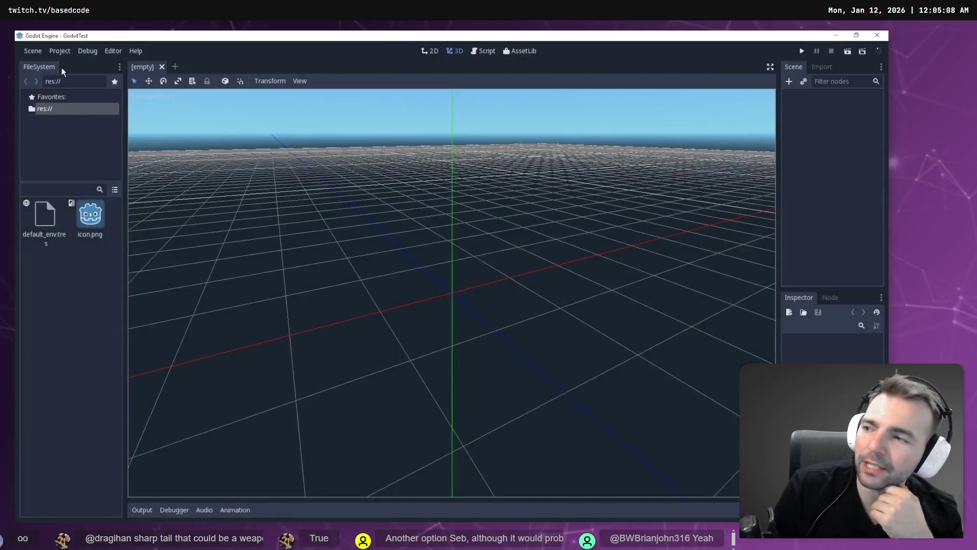
click(59, 51)
click(56, 83)
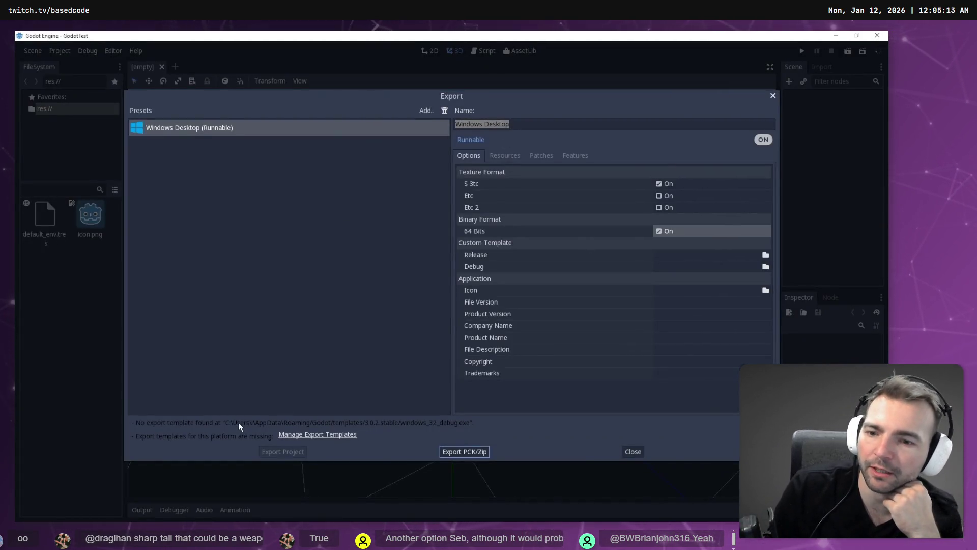
click(633, 451)
click(33, 51)
click(44, 66)
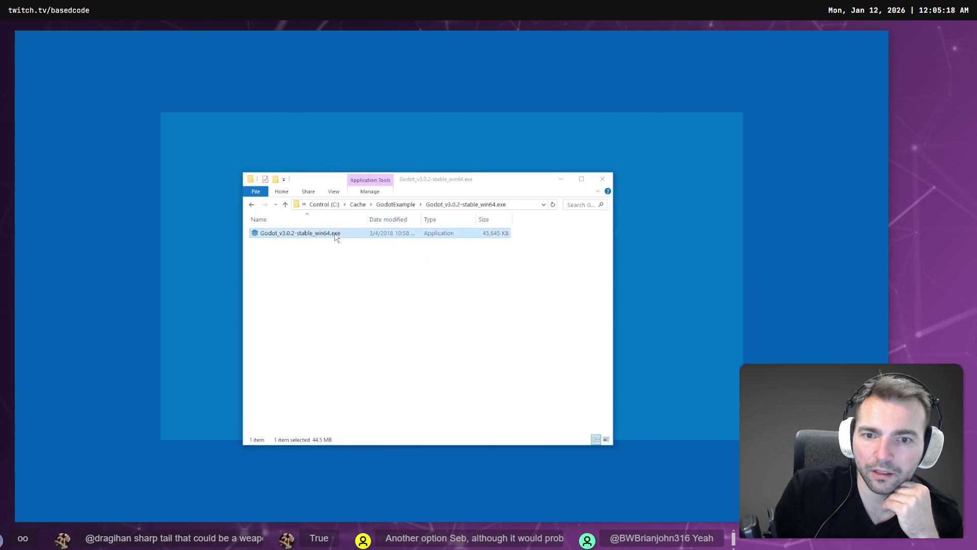
double_click(336, 237)
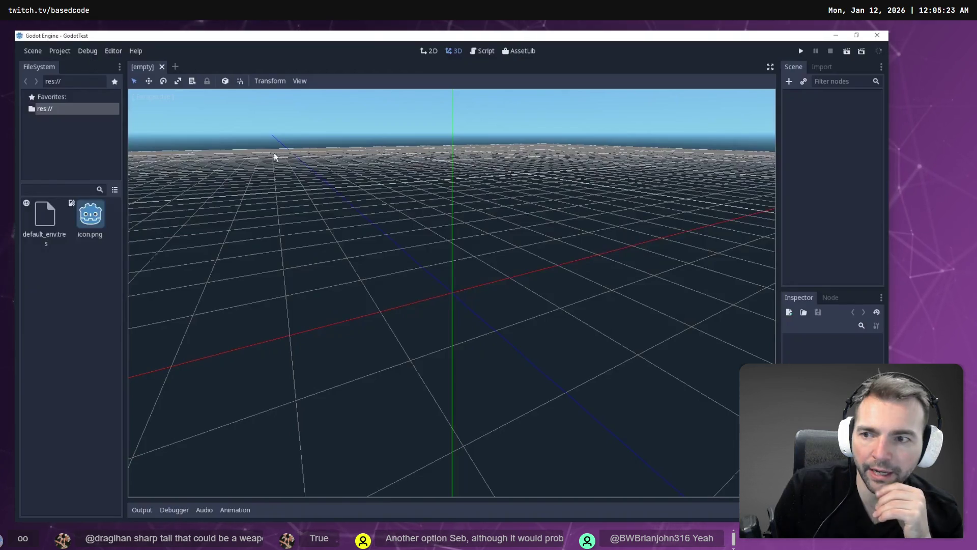
click(60, 84)
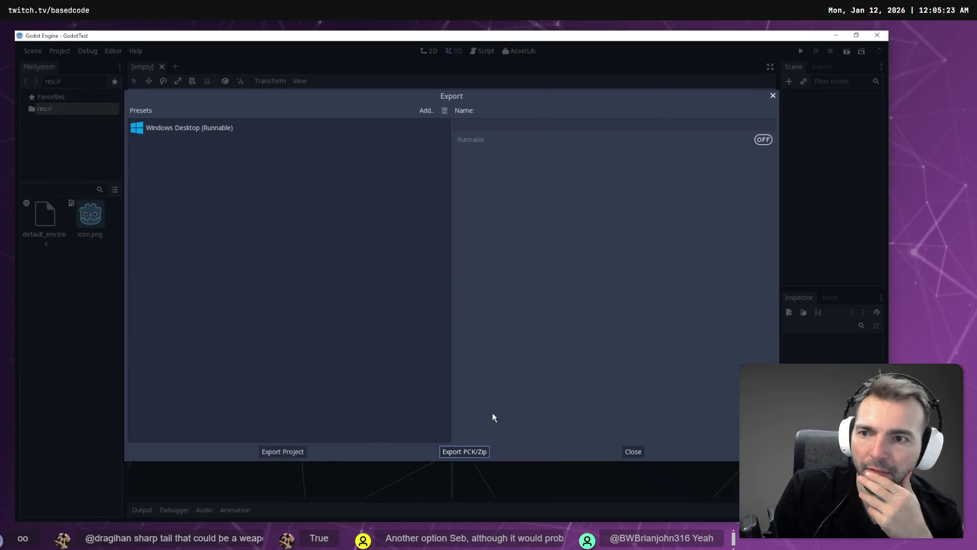
click(331, 132)
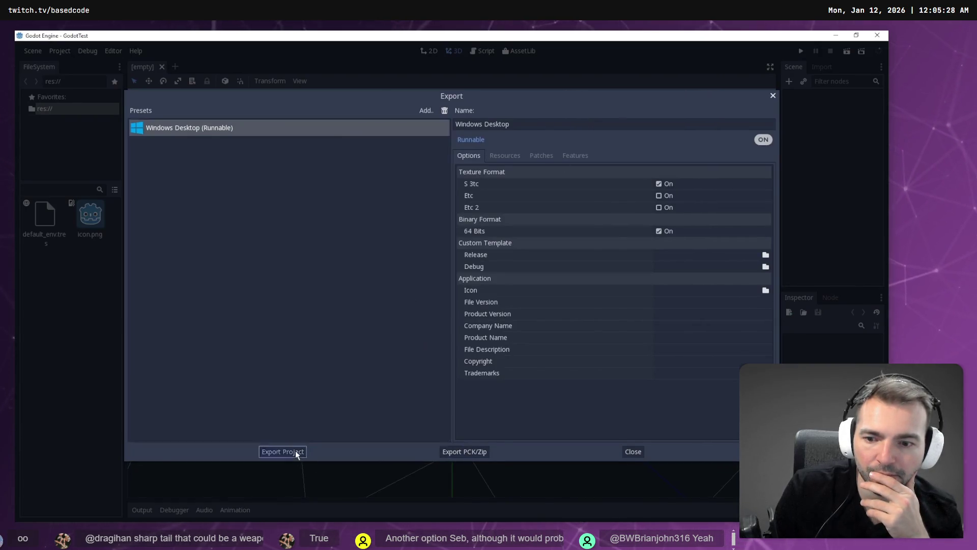
click(563, 267)
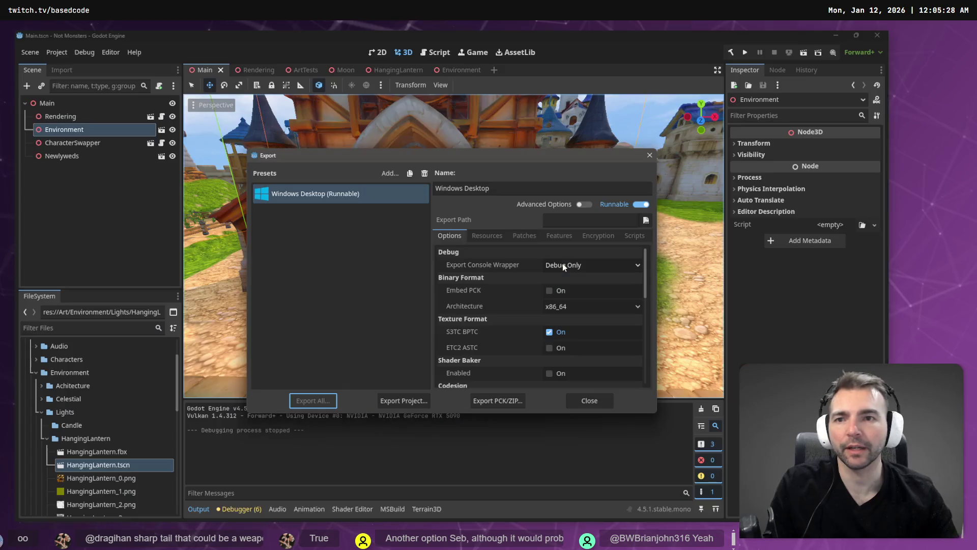
From Export Project, create a new Based.NotMonsters.Builds folder inside Work
click(396, 401)
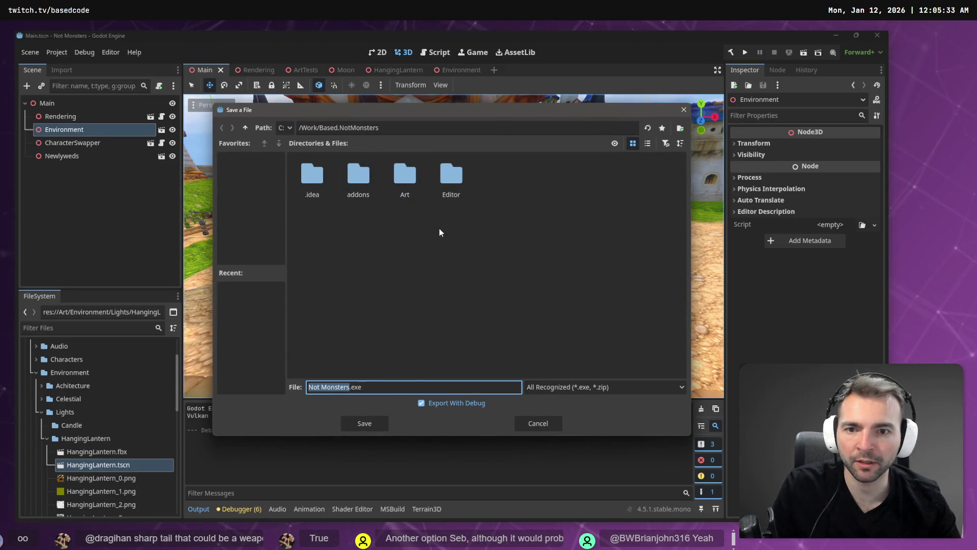
click(464, 231)
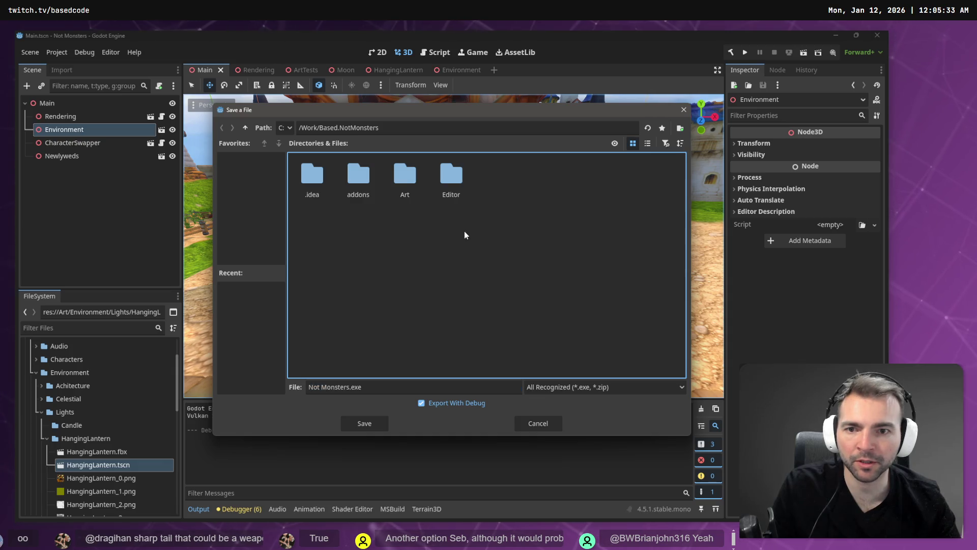
click(244, 127)
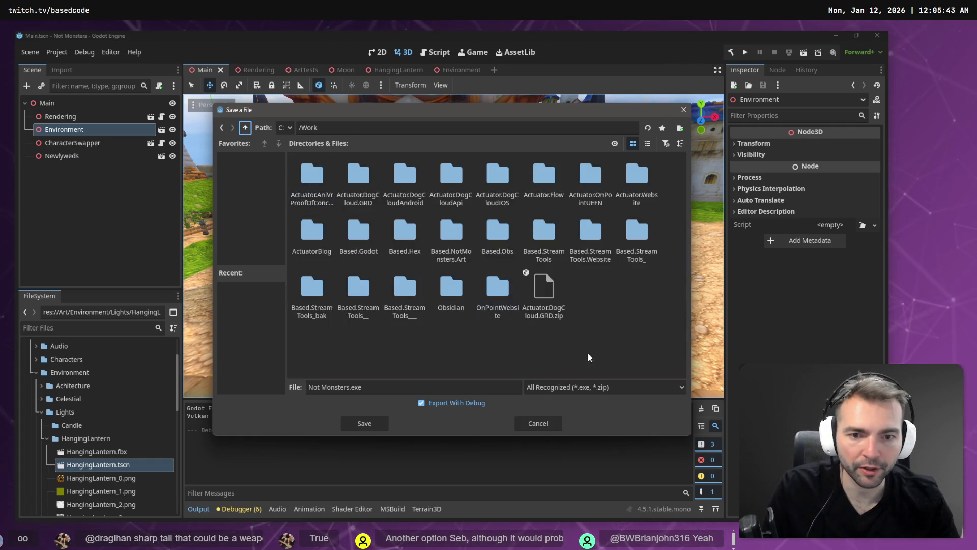
right_click(619, 337)
click(646, 345)
text(Based.NotMonsters.Build)
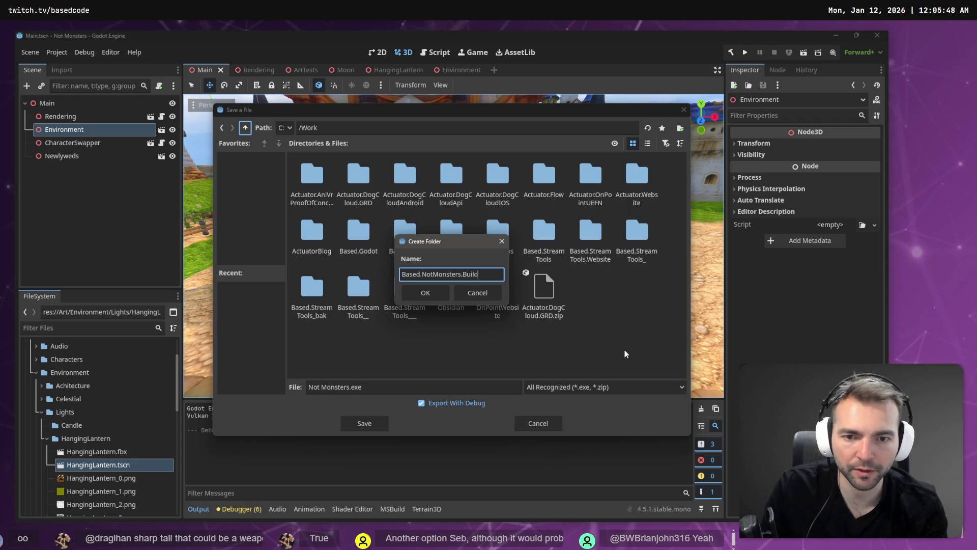
text(s)
key(Return)
Save the Windows Desktop build there as NotMonsters_0.0.1.exe
click(391, 388)
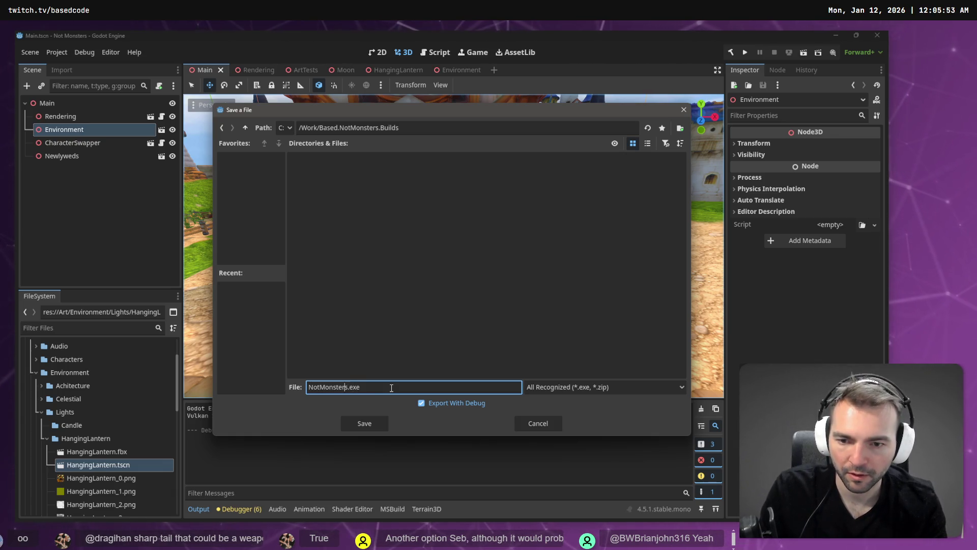
text(_0)
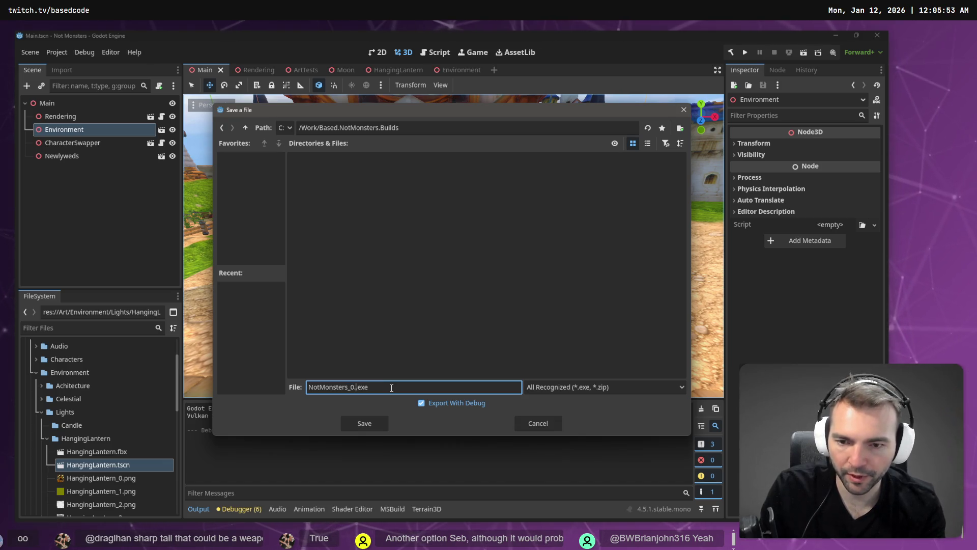
text(.0.1.)
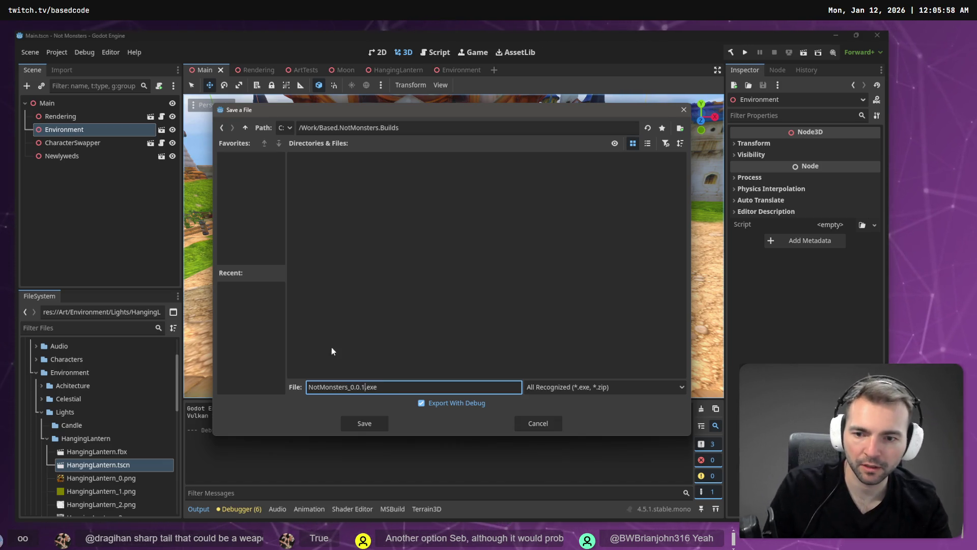
click(368, 425)
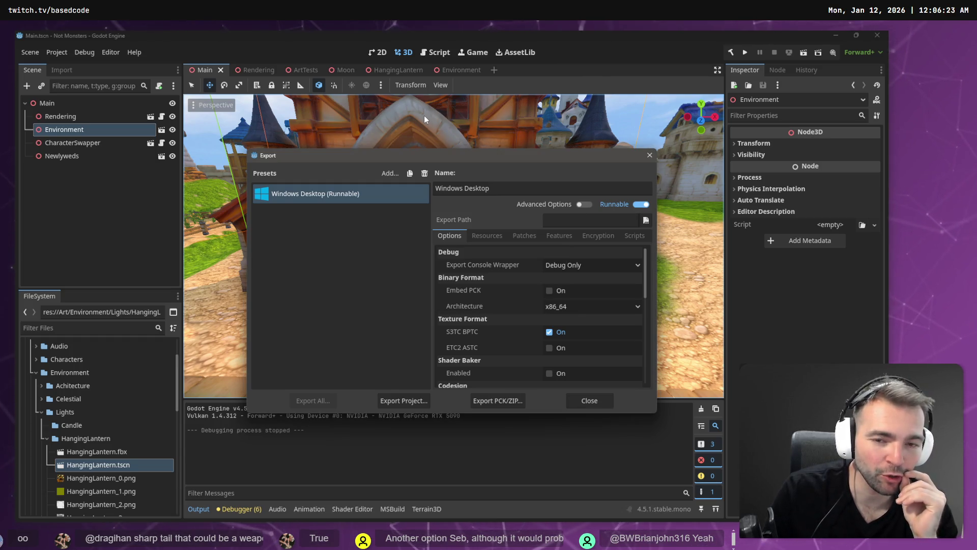
Open C:\Work\ in File Explorer and enter the Based.NotMonsters.Builds folder
key(super+e)
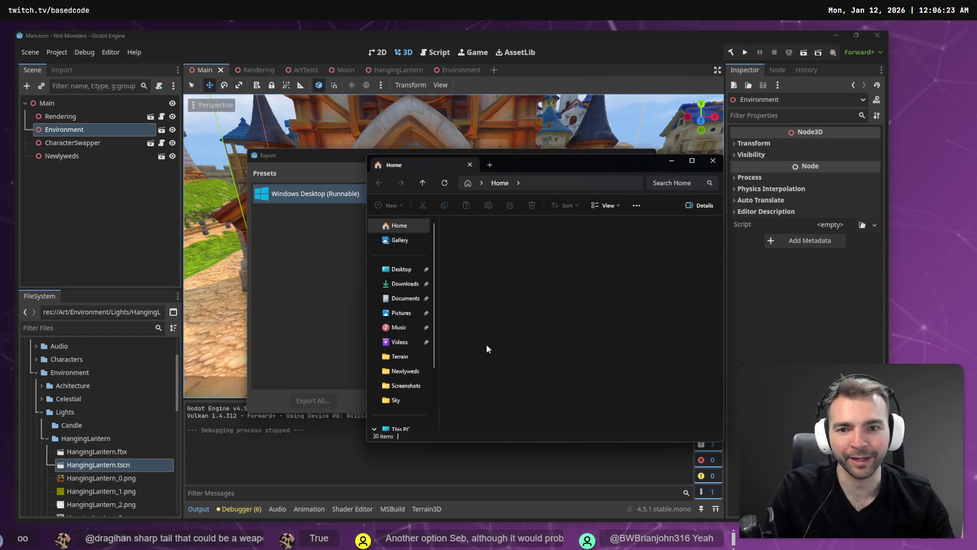
key(ctrl+l)
text(C:\)
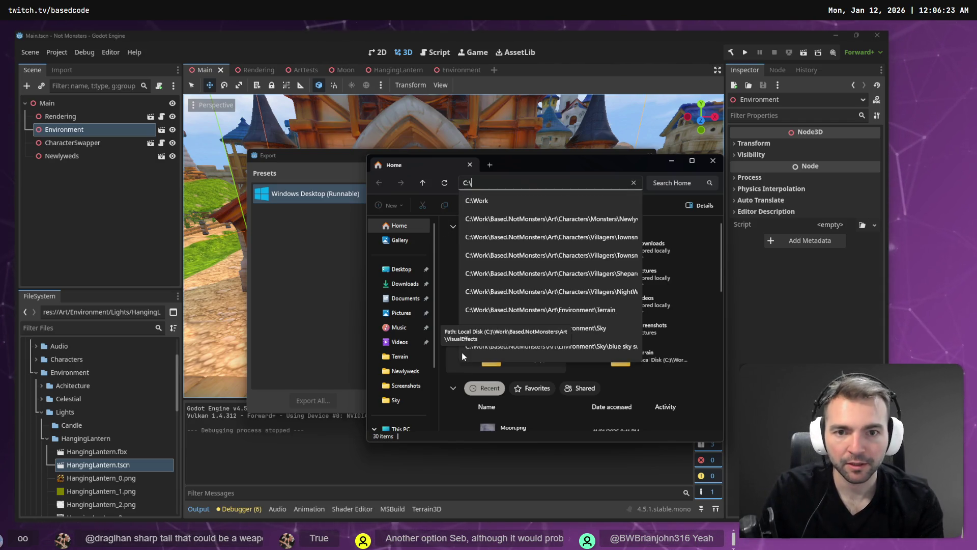
text(Wo)
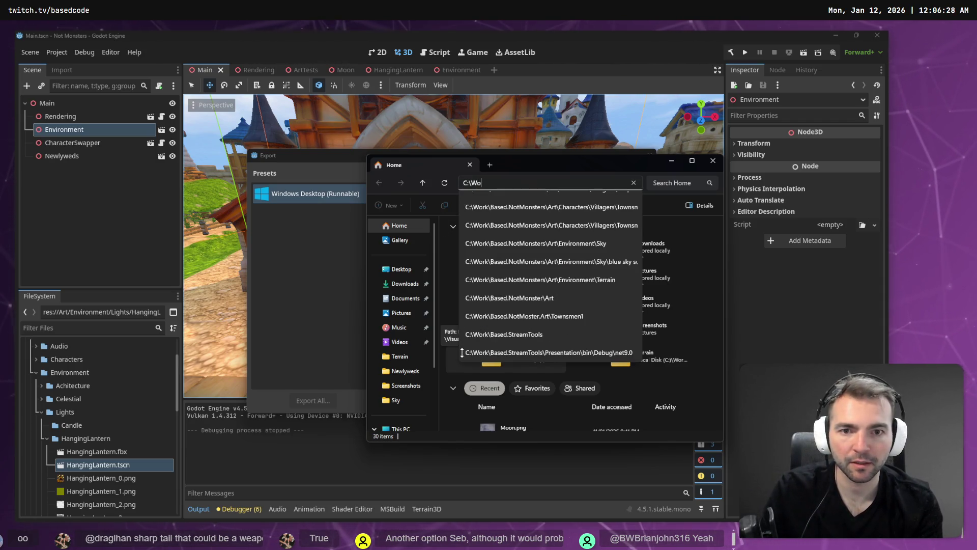
text(rk\)
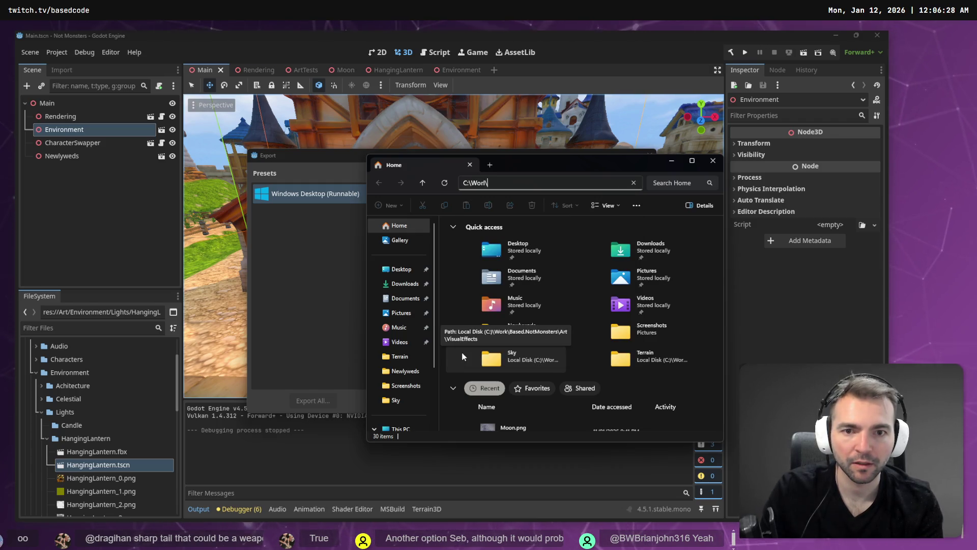
key(Return)
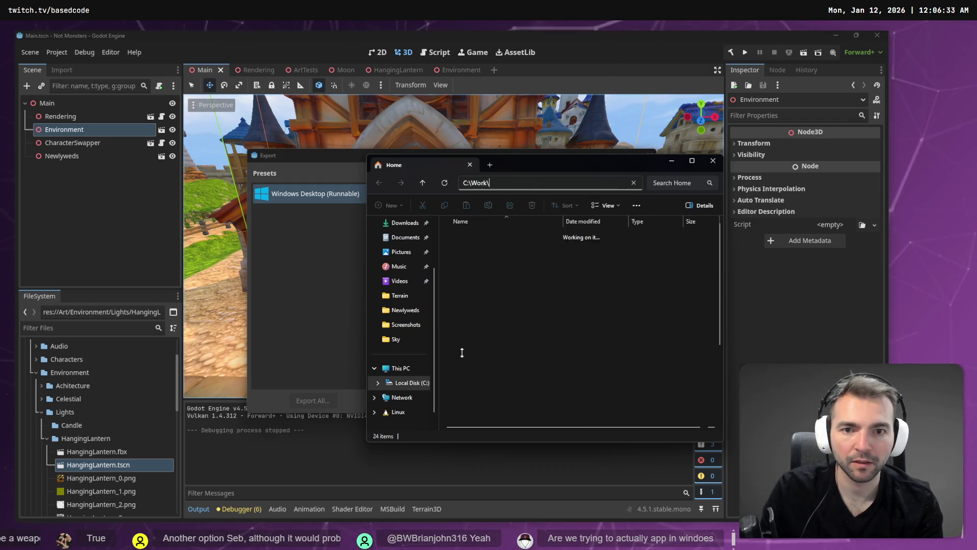
double_click(463, 354)
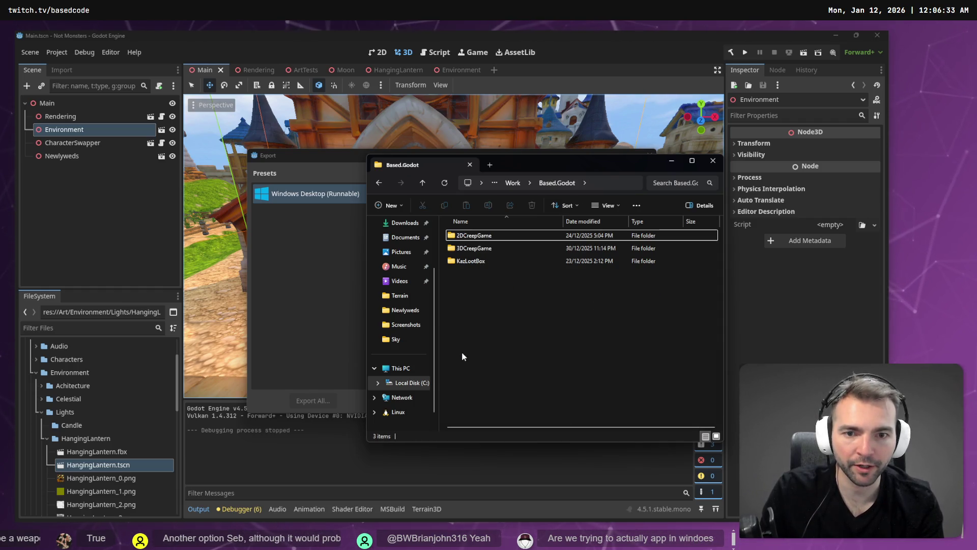
key(alt+Left)
key(Down)
key(Down)
key(Down)
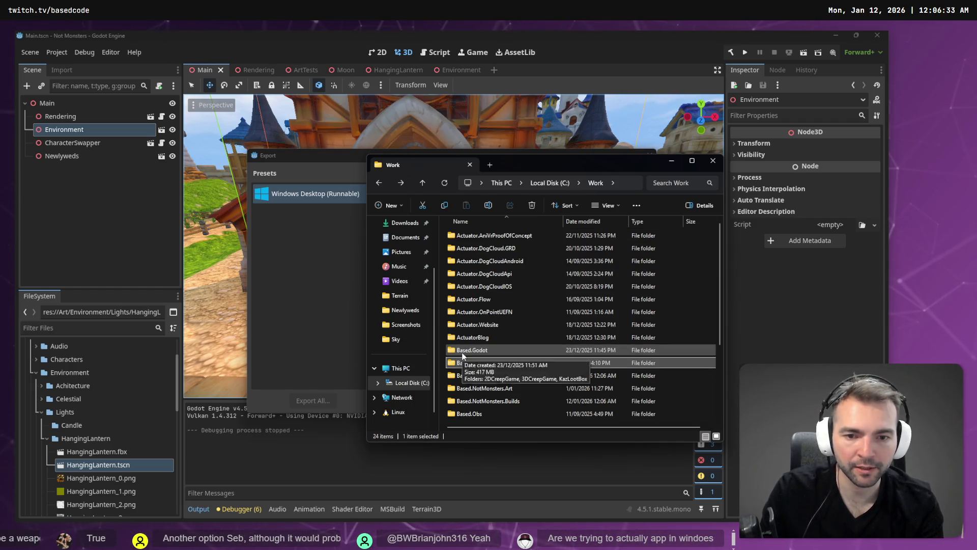
key(Return)
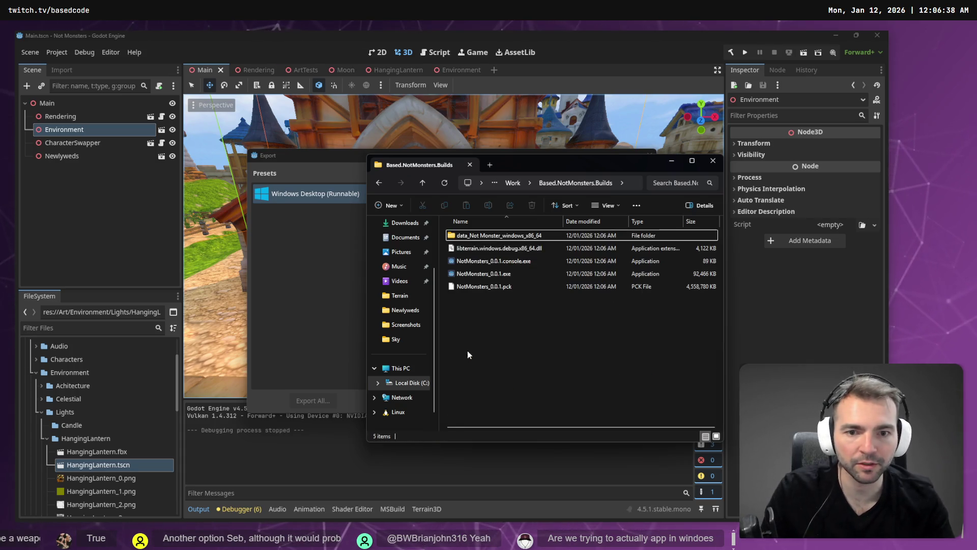
Check the total size of the five build files (4.51 GB)
key(ctrl+a)
key(alt+Return)
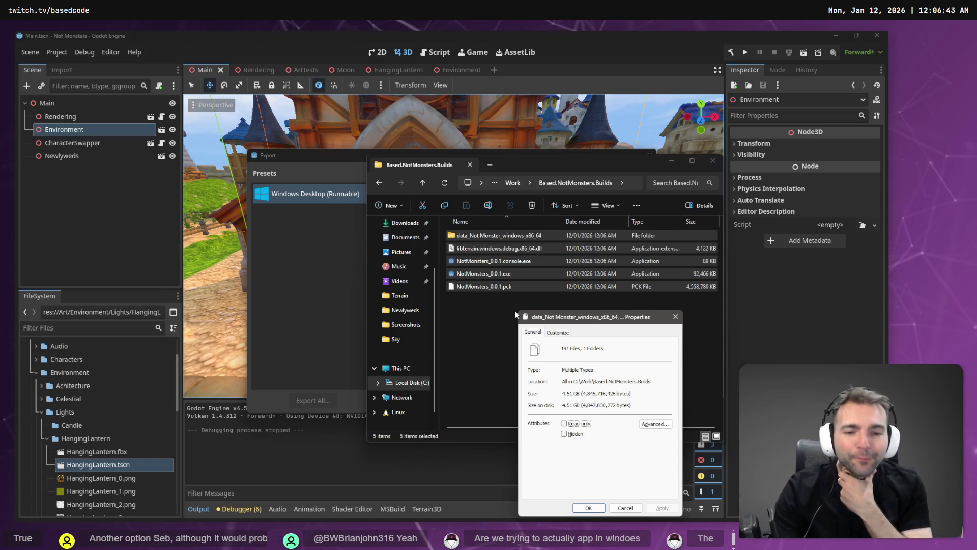
key(Escape)
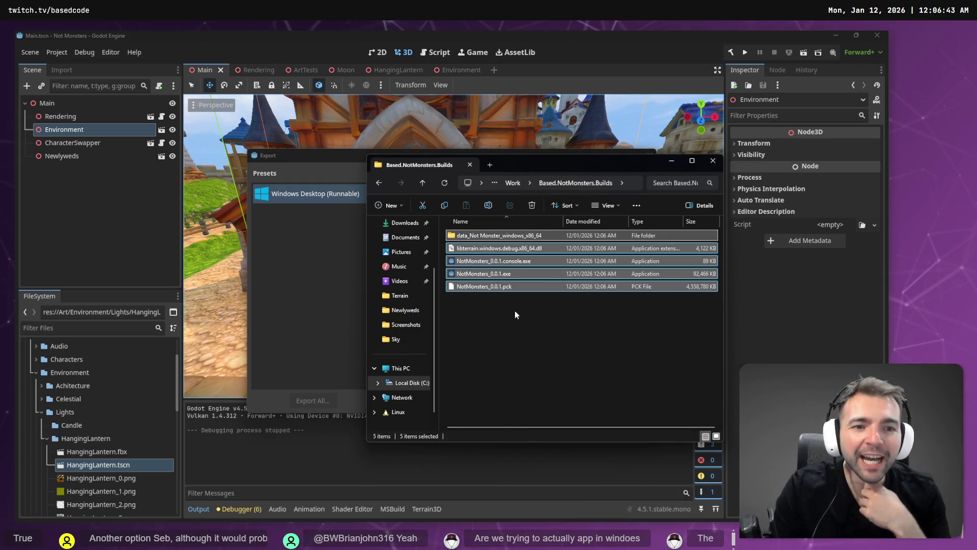
double_click(483, 274)
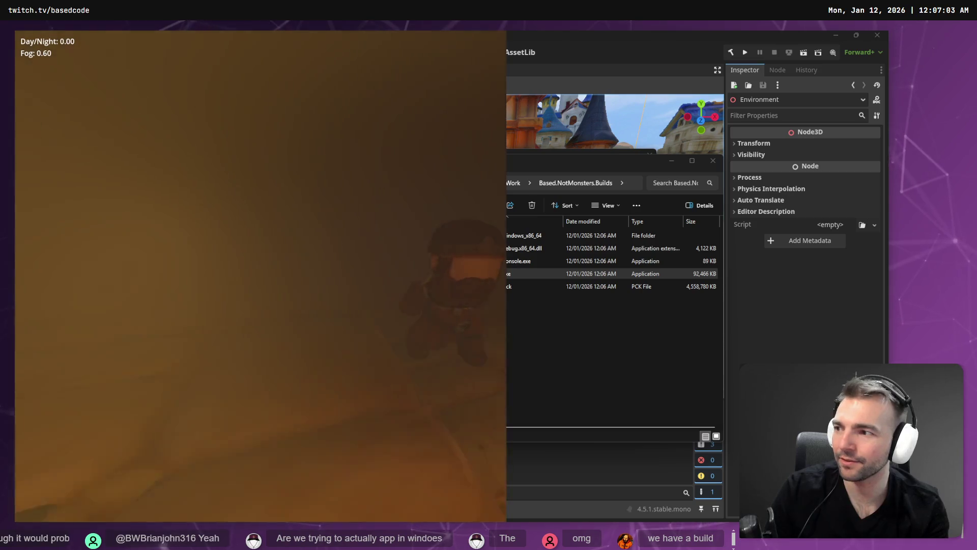
key(alt+F4)
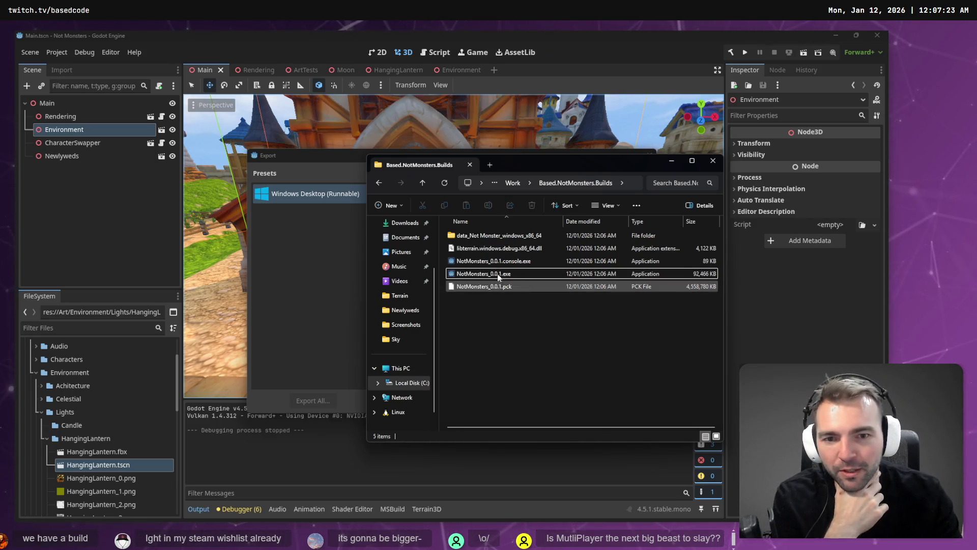
click(473, 273)
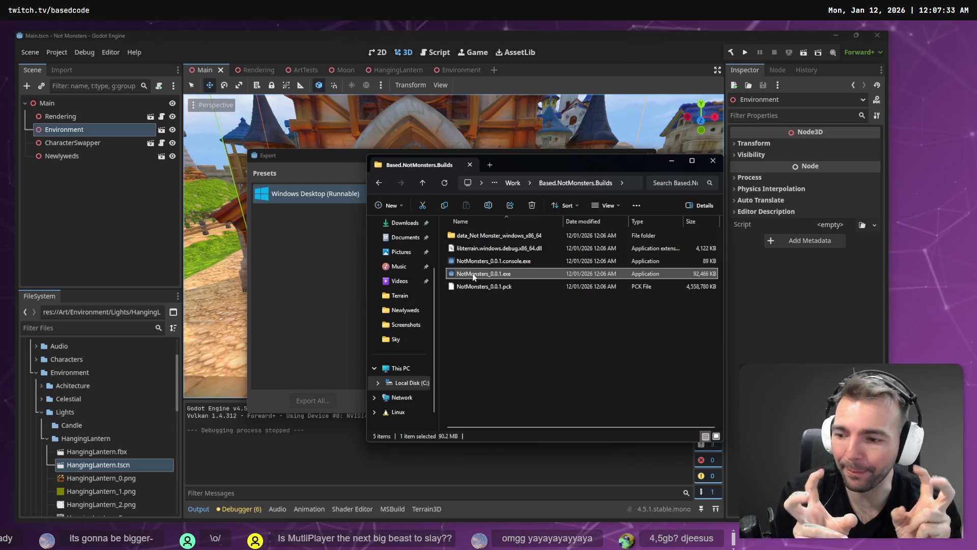
double_click(472, 273)
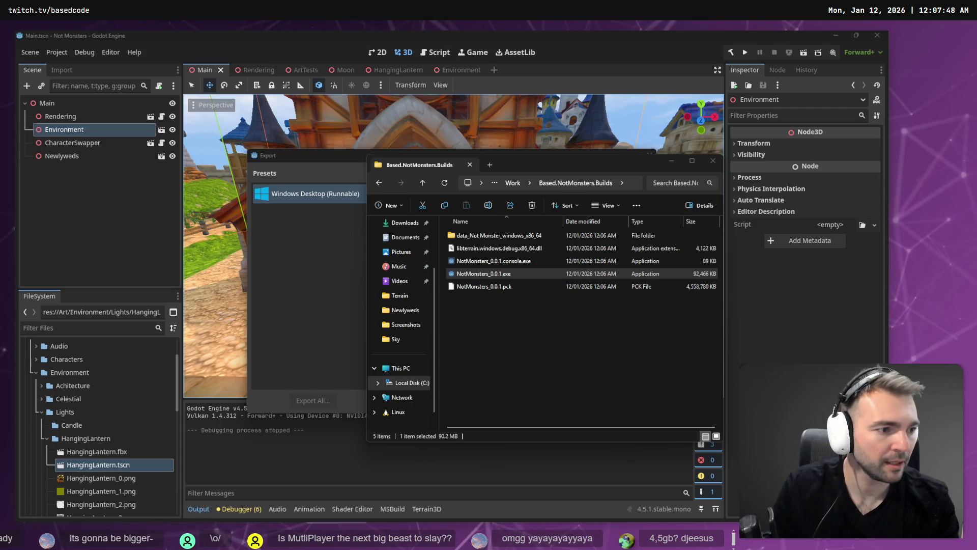
click(581, 312)
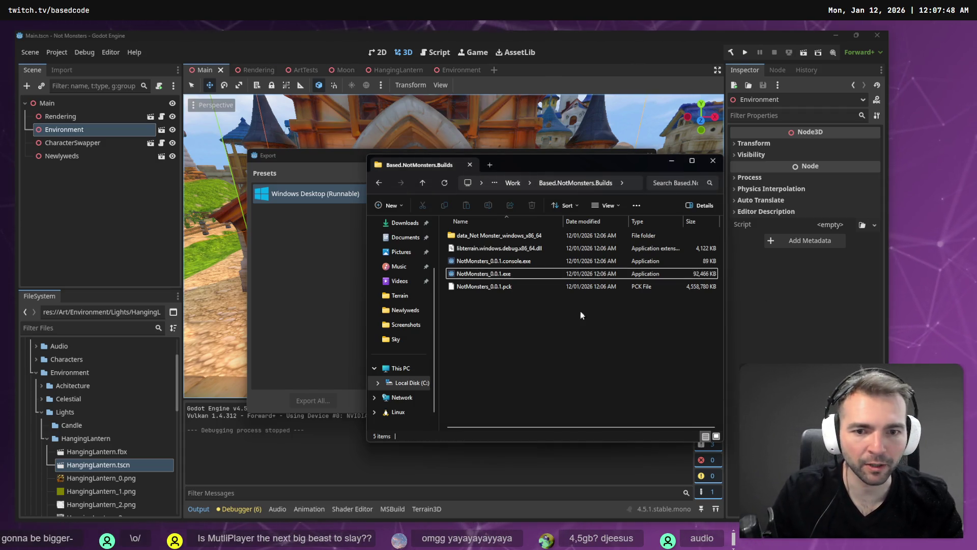
click(492, 275)
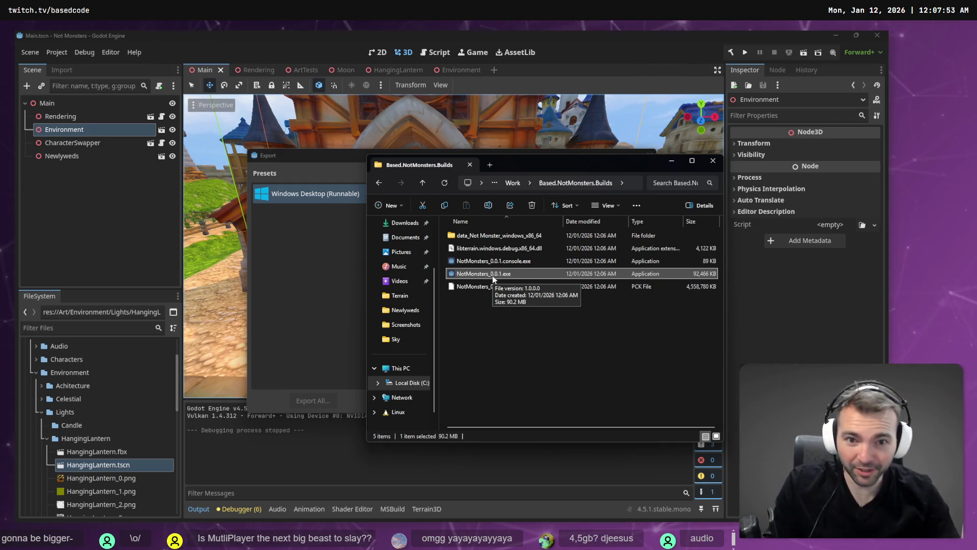
drag(561, 346, 488, 229)
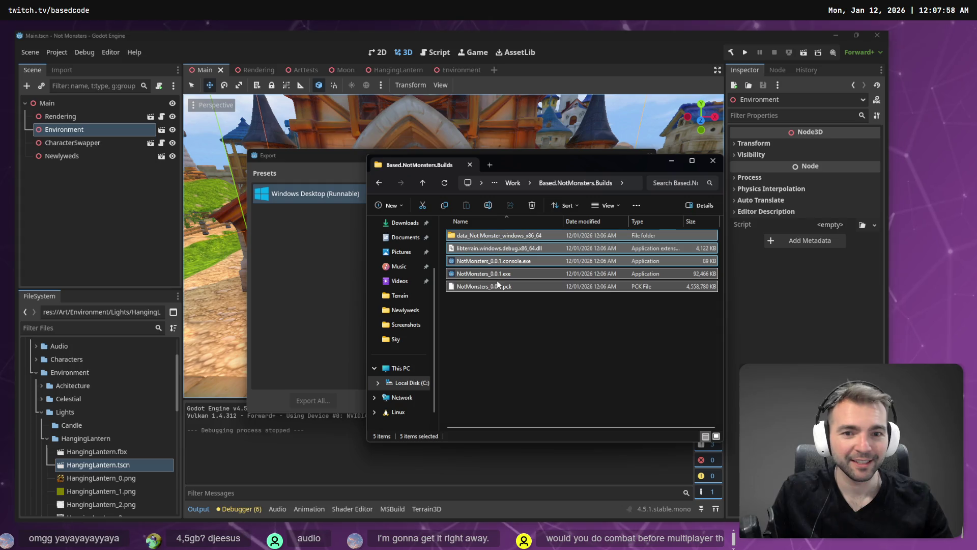
drag(496, 279, 498, 311)
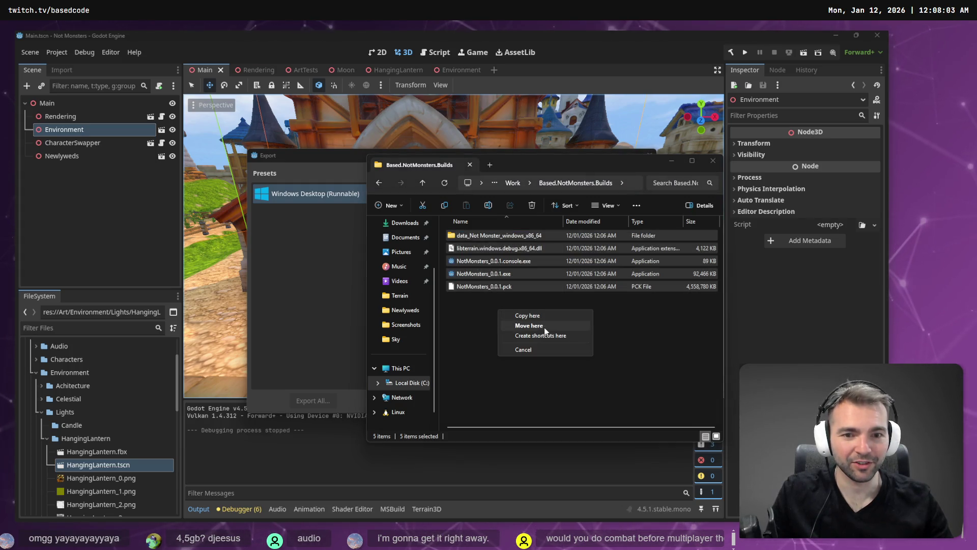
Compress the five selected NotMonsters build files into a ZIP archive
right_click(490, 282)
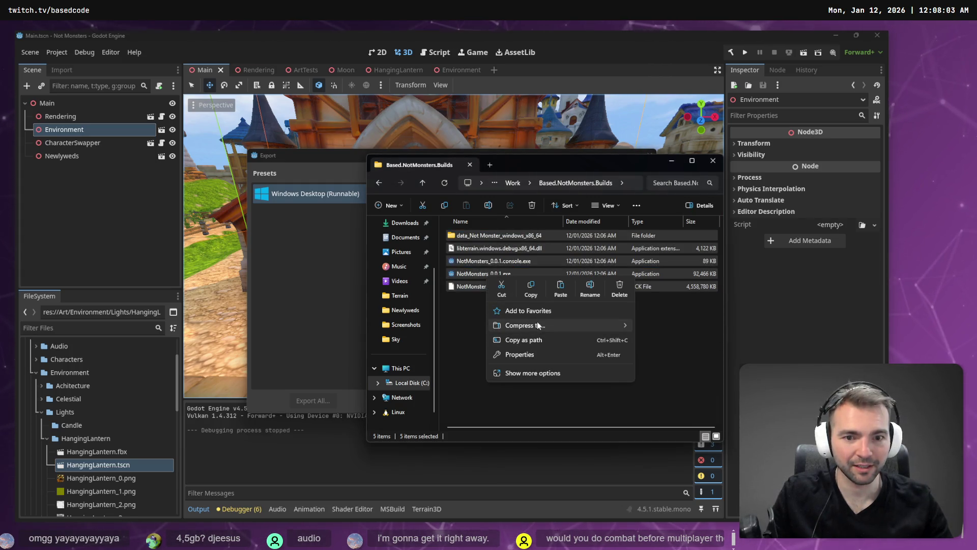
mouse_move(538, 326)
click(667, 329)
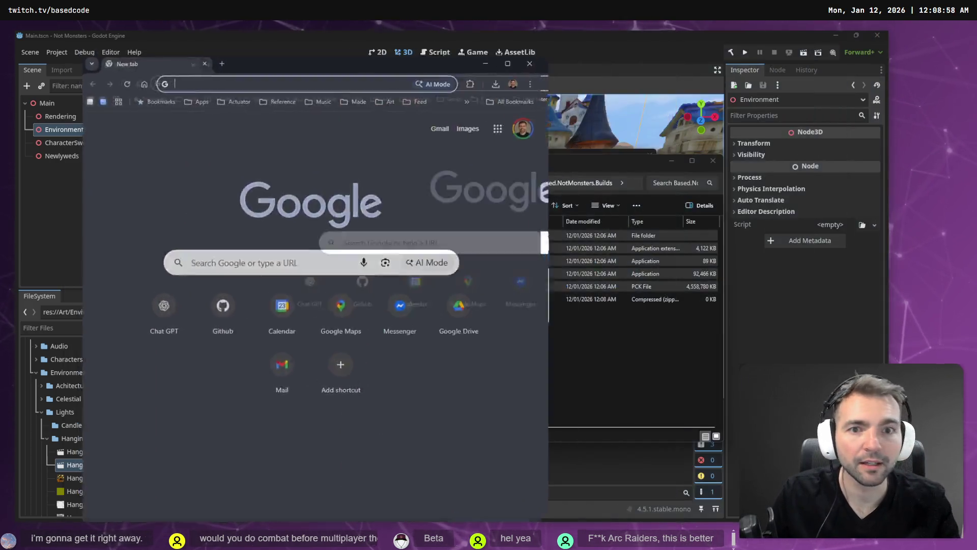
Load a streamer's live ARC Raiders Twitch channel in Chrome and unmute the stream
text(deve)
key(BackSpace)
key(BackSpace)
key(BackSpace)
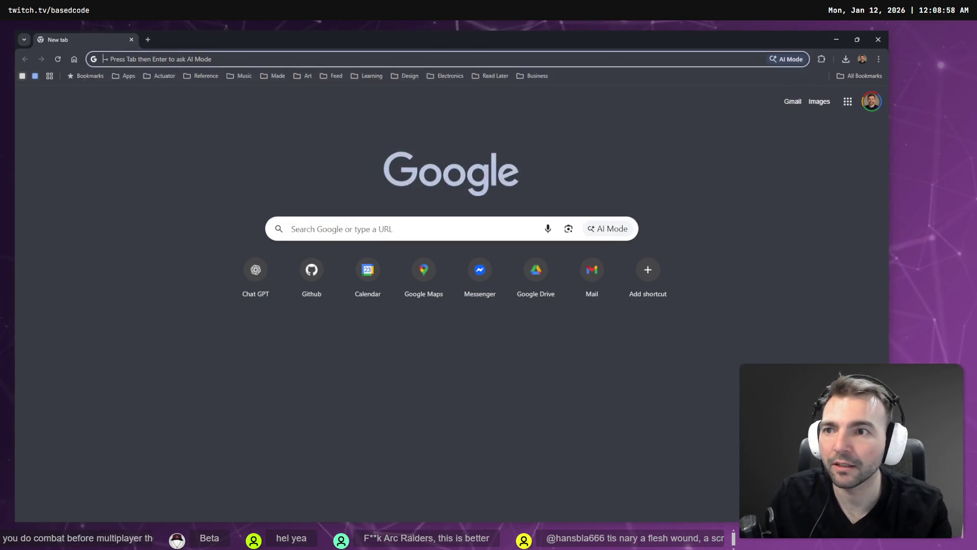
text(twit)
key(Down)
key(BackSpace)
key(BackSpace)
key(BackSpace)
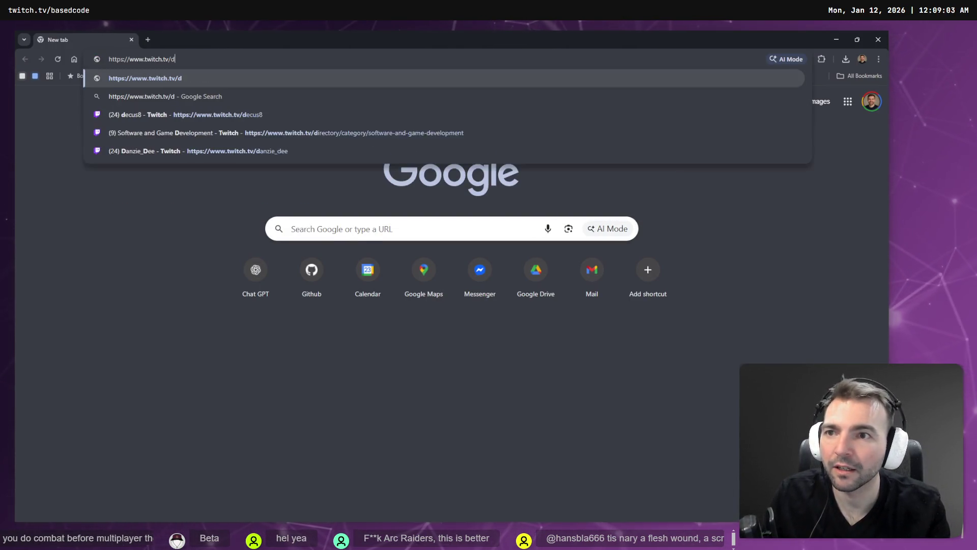
text(develique)
key(Return)
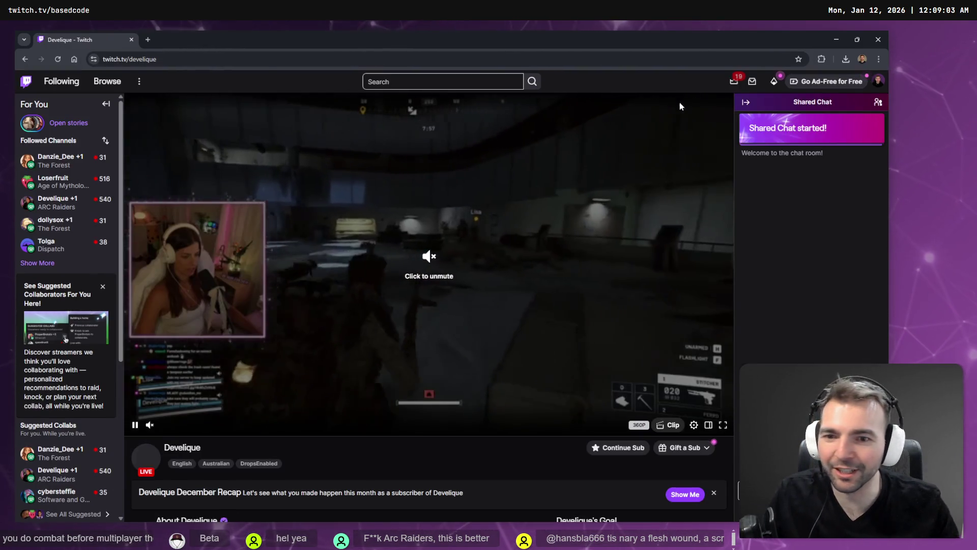
click(150, 426)
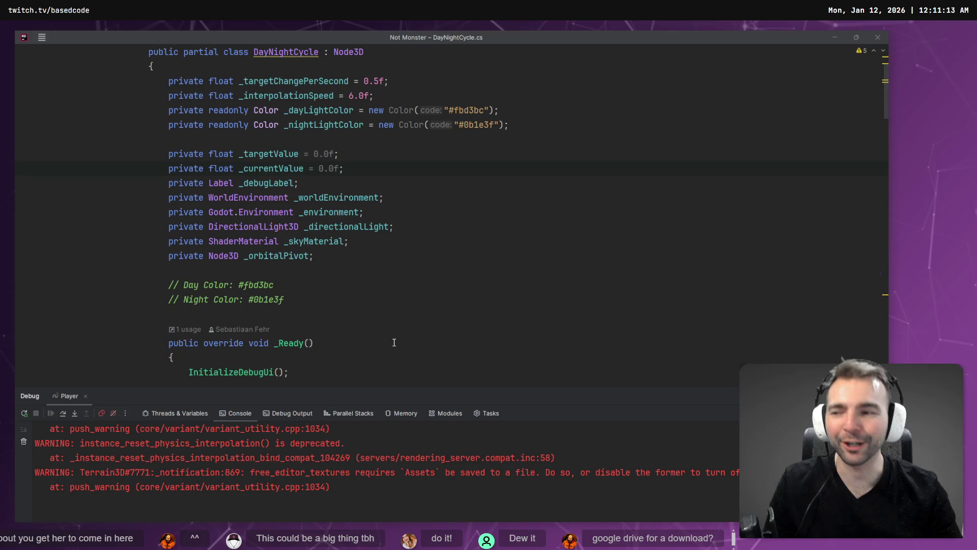
click(412, 299)
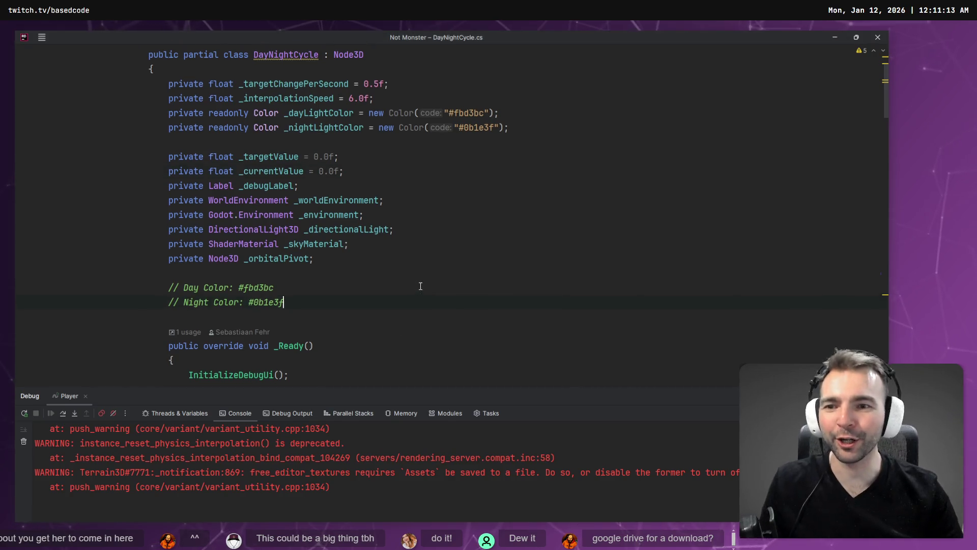
scroll(419, 284, down, 5)
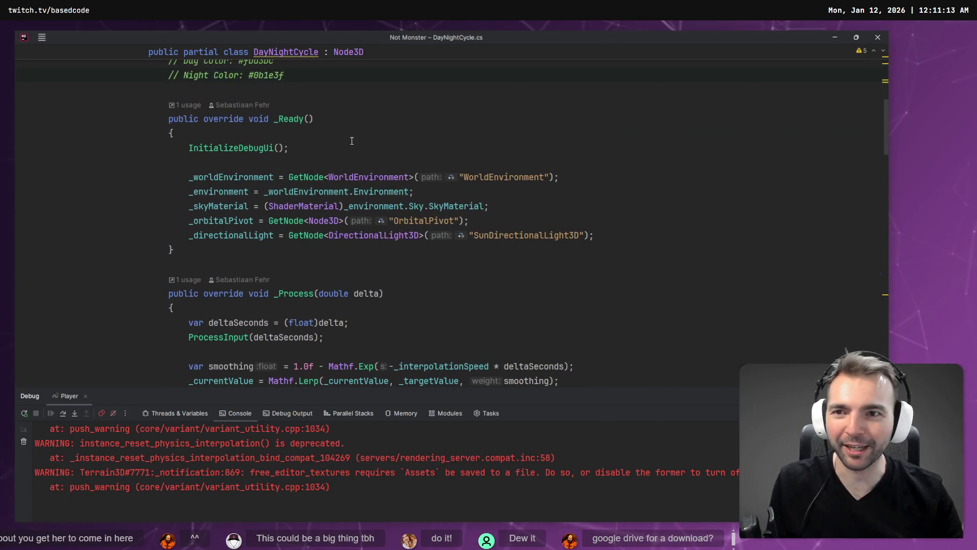
key(ctrl+Tab)
key(ctrl+Tab)
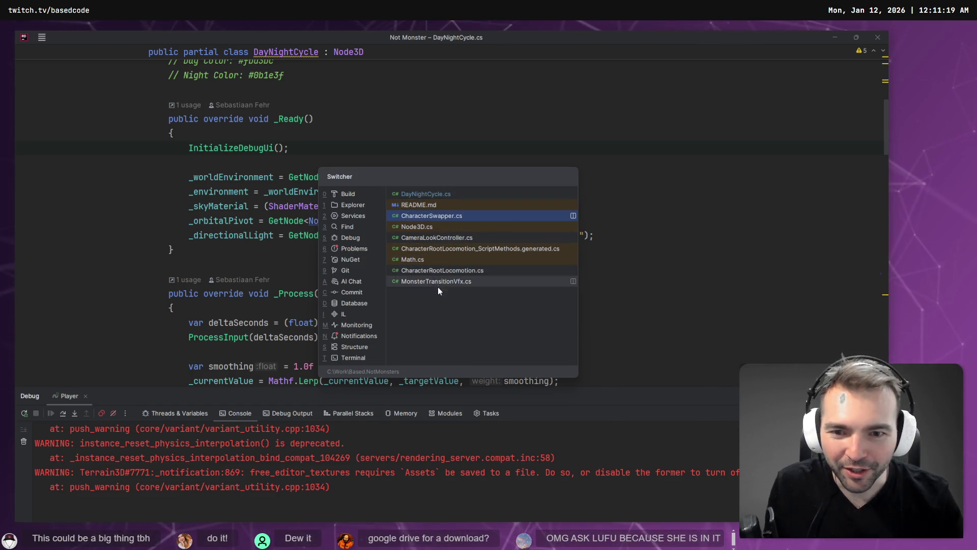
click(431, 195)
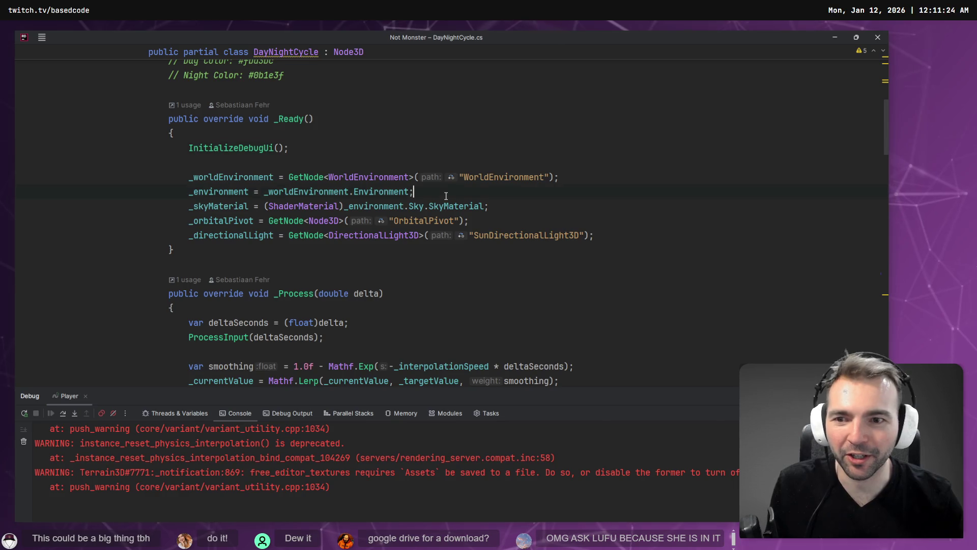
scroll(446, 196, down, 15)
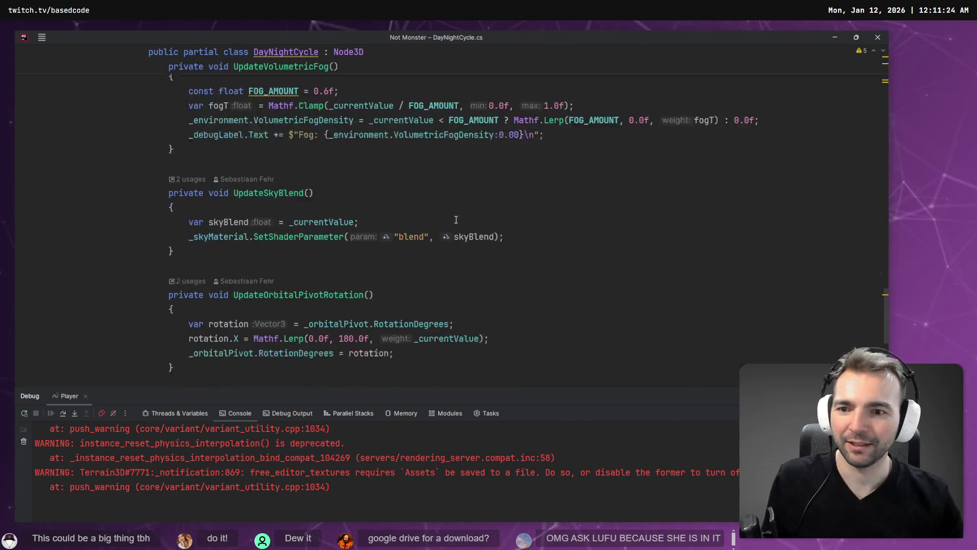
scroll(450, 220, down, 2)
scroll(382, 222, up, 10)
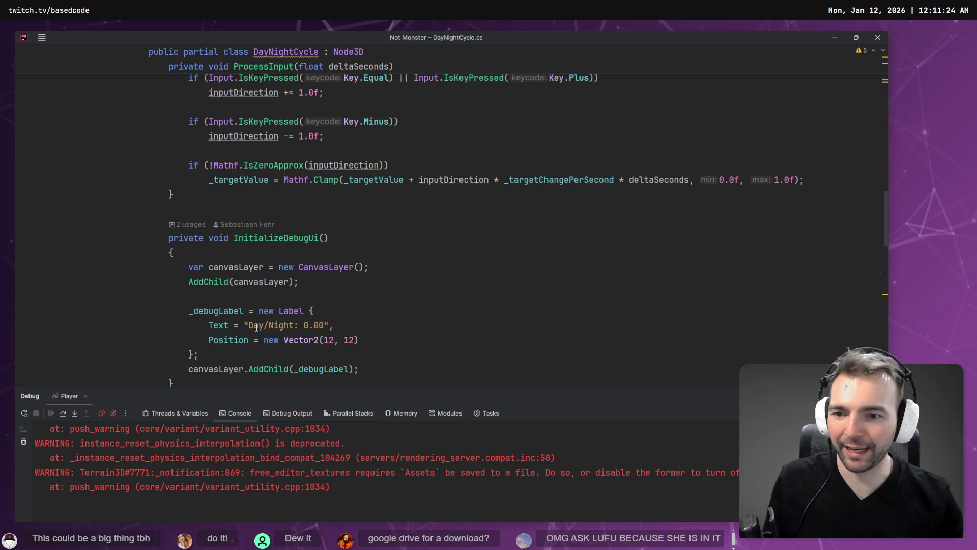
scroll(251, 326, down, 2)
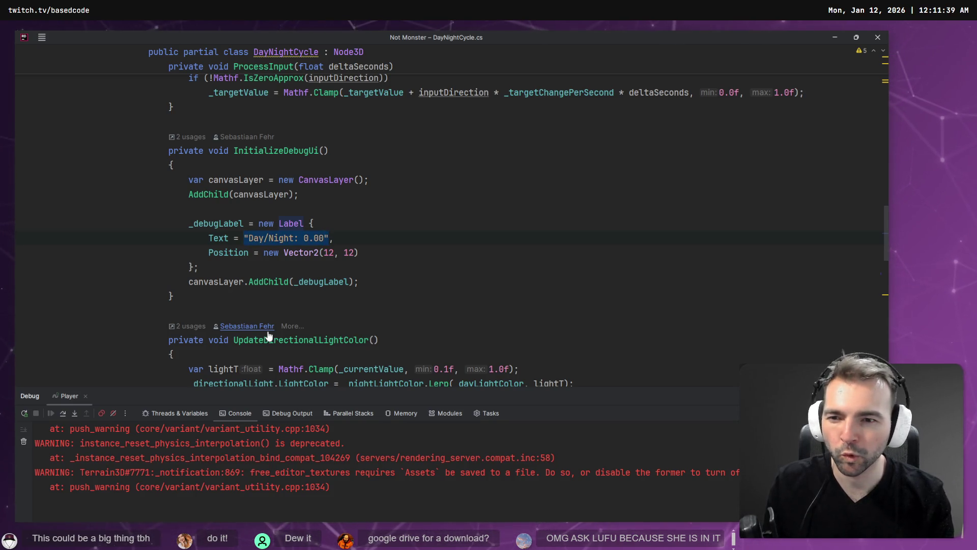
scroll(338, 204, down, 10)
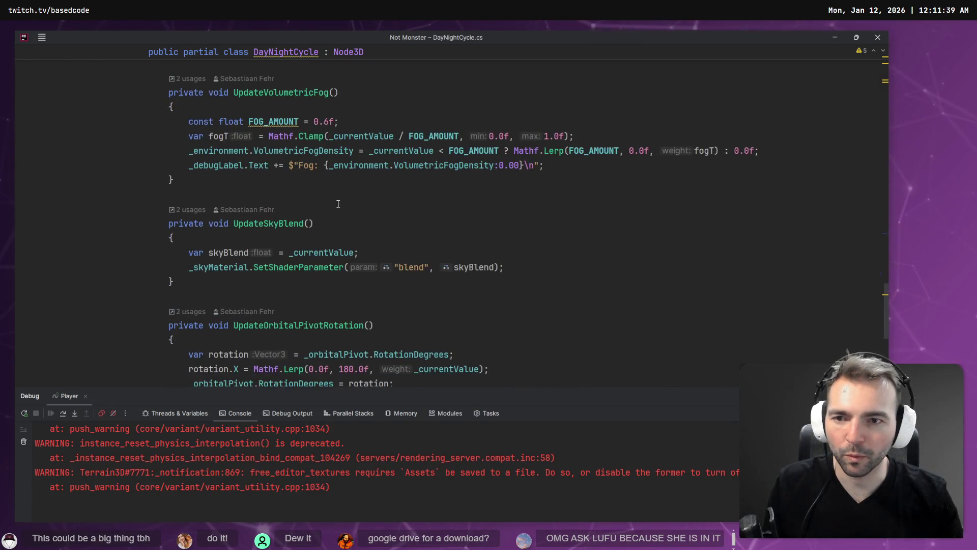
scroll(338, 204, down, 6)
scroll(312, 246, up, 7)
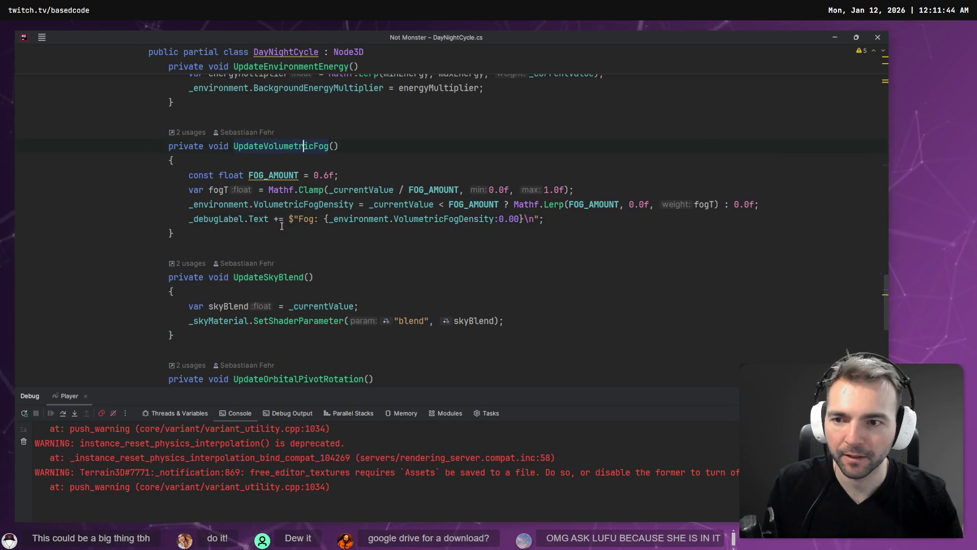
scroll(266, 248, up, 15)
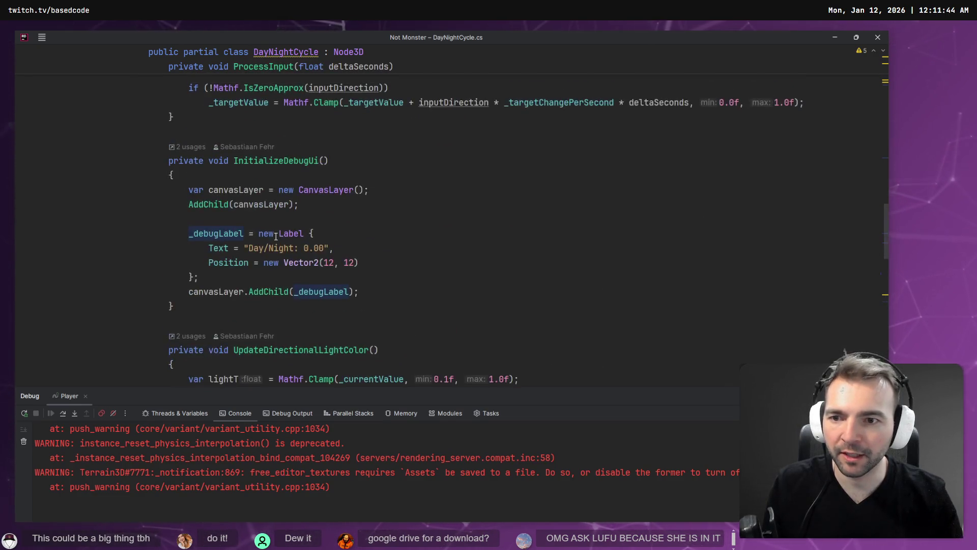
Add a new _debugLabel.Text line at the end of _Process from the autocomplete suggestion
scroll(294, 246, up, 3)
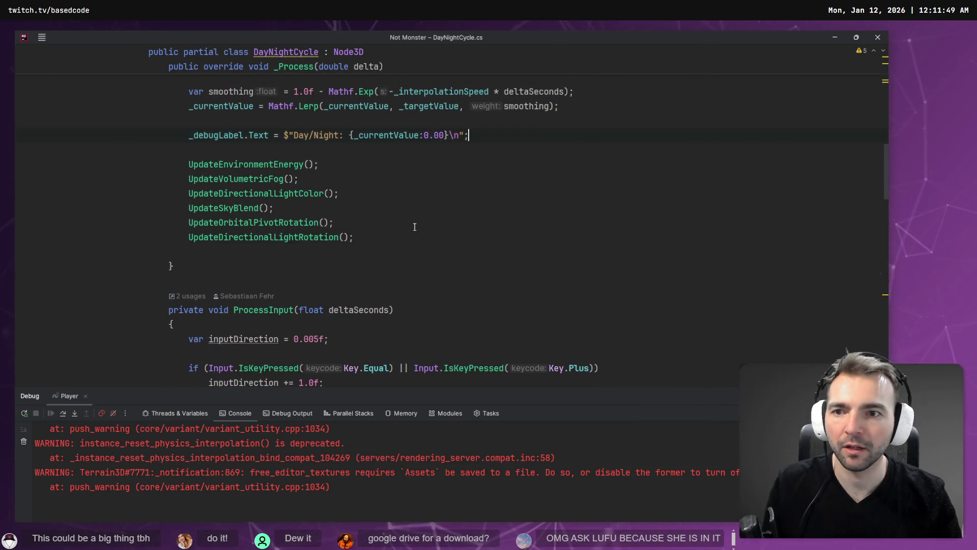
key(Return)
key(Return)
text(_debugLabel)
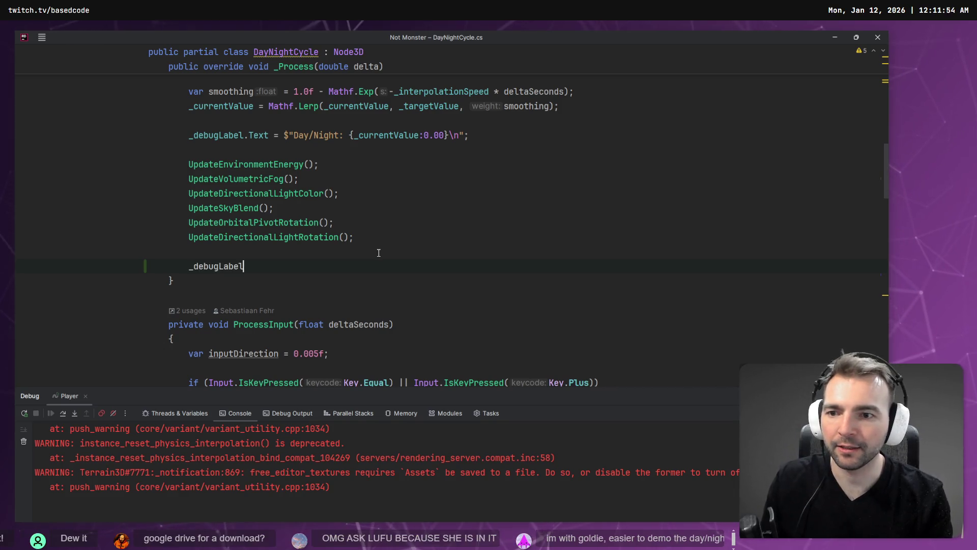
text(.T)
key(Tab)
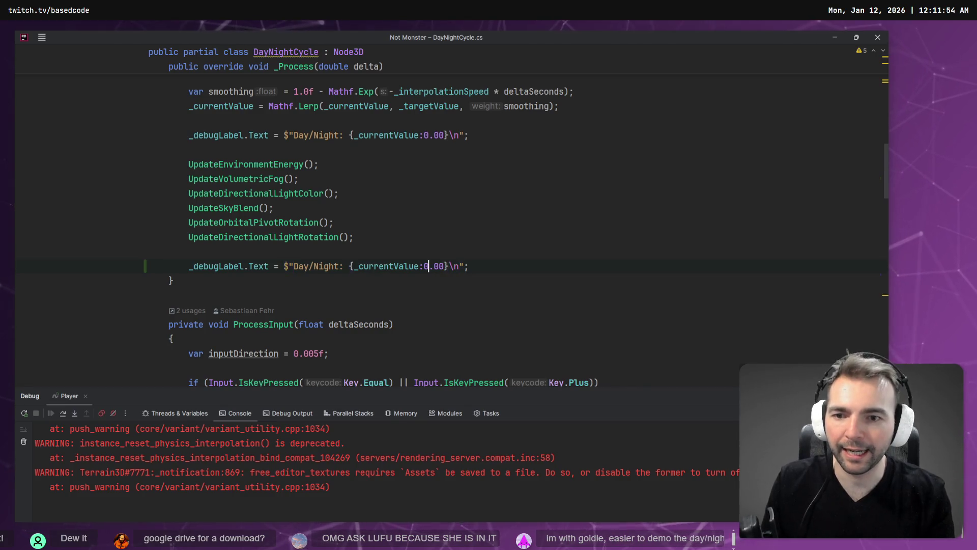
Reword the new label text to "Change Time Of Day: `+` and `-` key..."
click(338, 265)
key(ctrl+shift+Left)
key(ctrl+shift+Left)
key(ctrl+shift+Left)
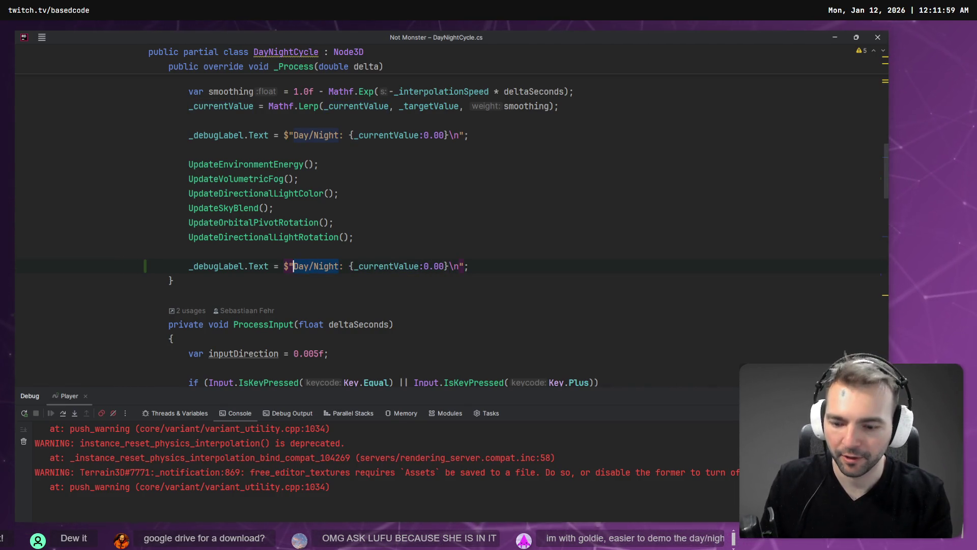
text(Change Time Of)
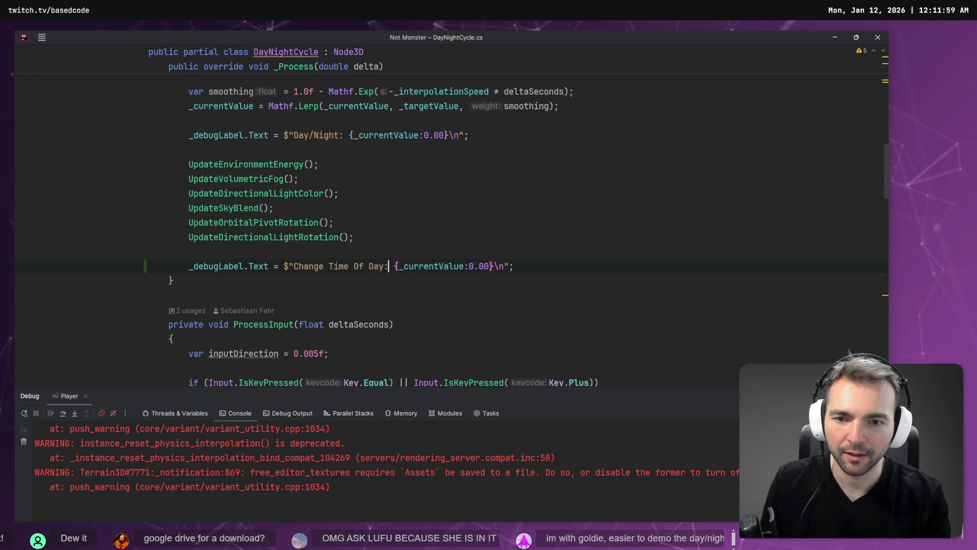
click(514, 266)
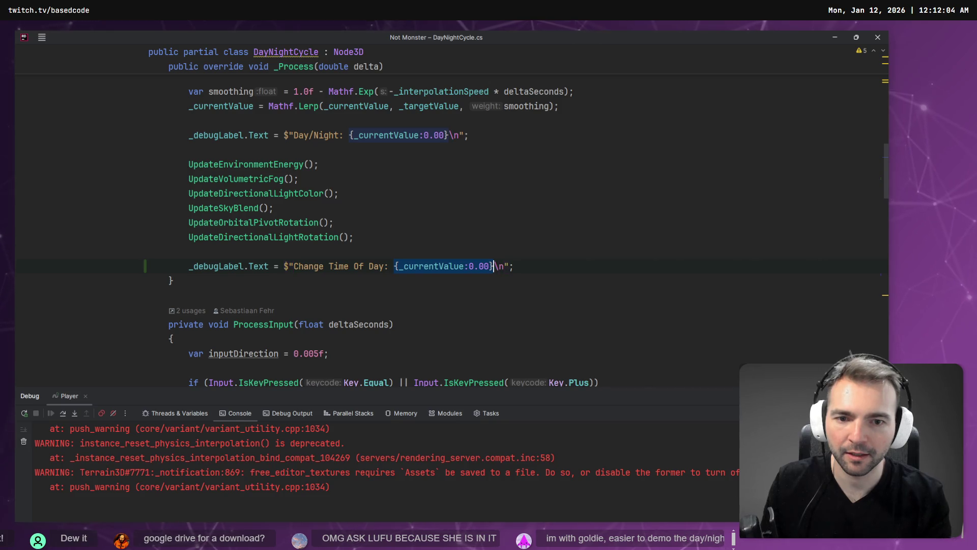
key(ctrl+w)
key(BackSpace)
text(")
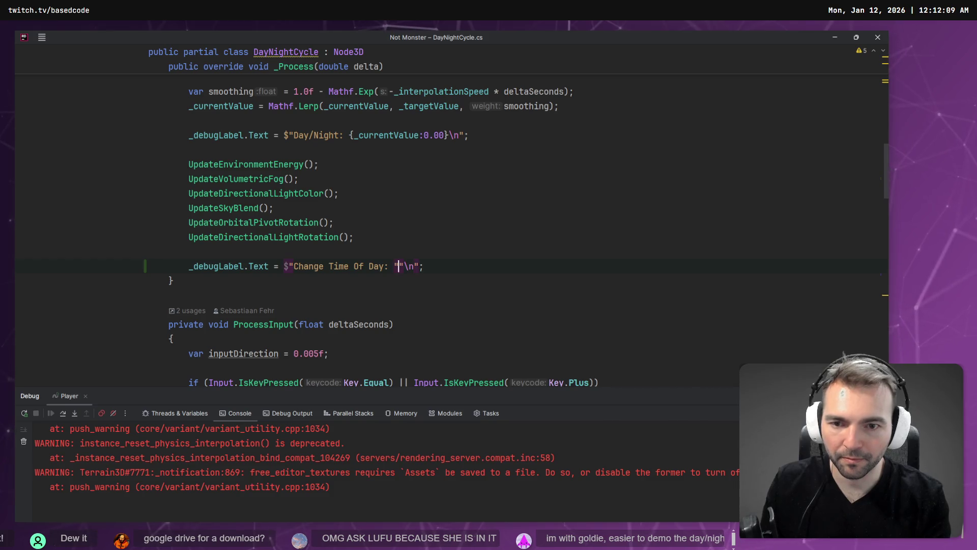
text(+)
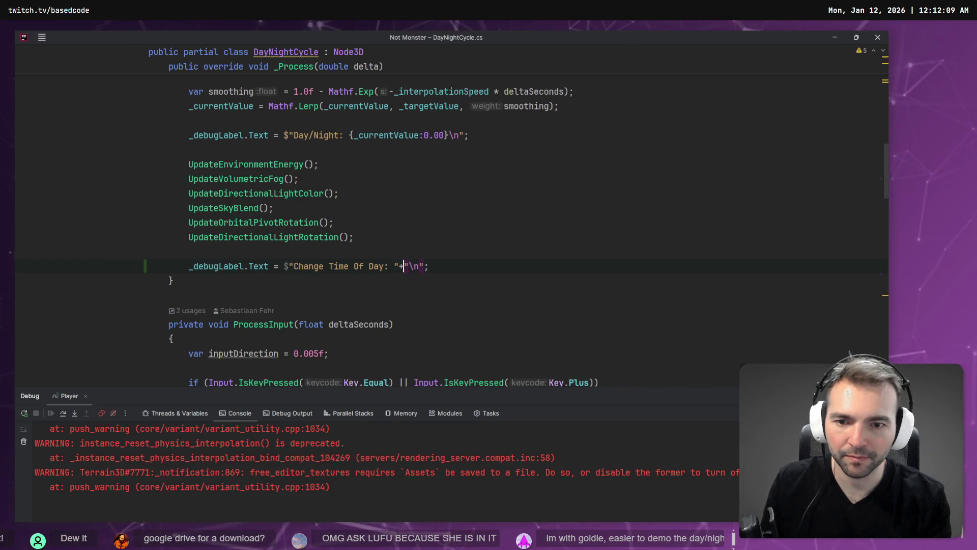
key(BackSpace)
key(BackSpace)
text(;)
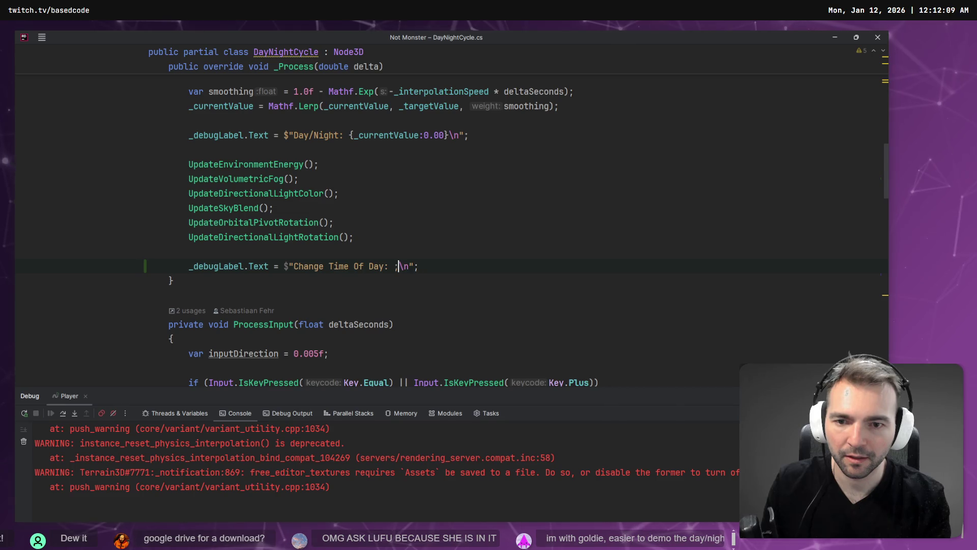
key(BackSpace)
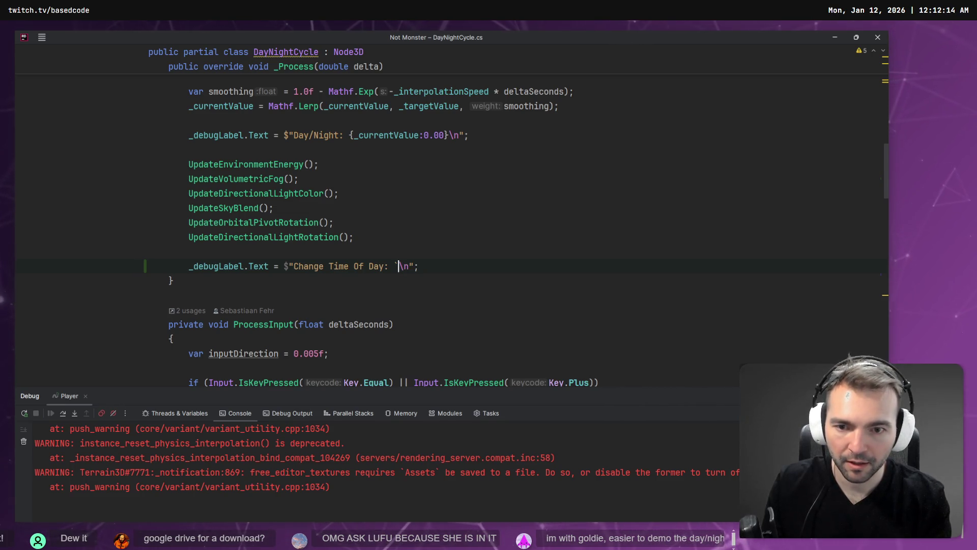
text(+` and )
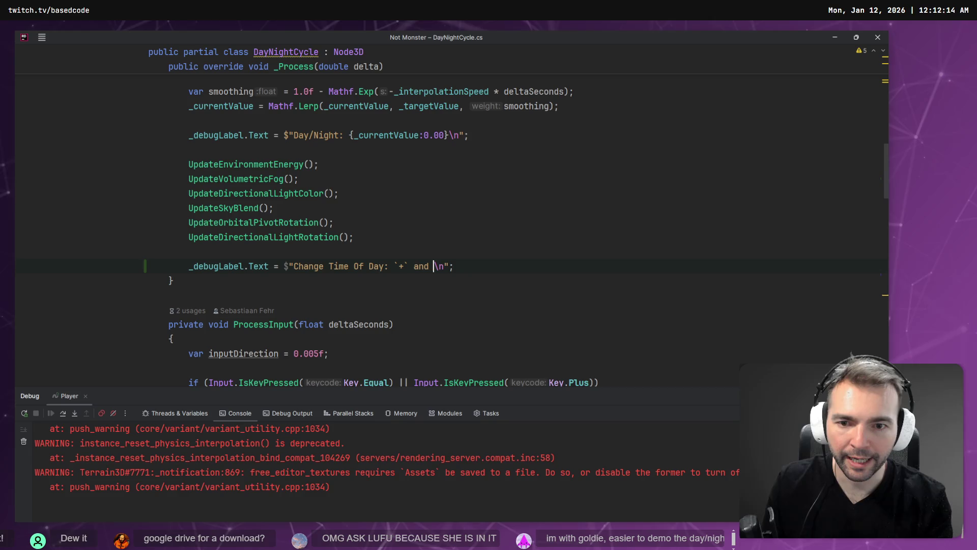
text(`-` key...)
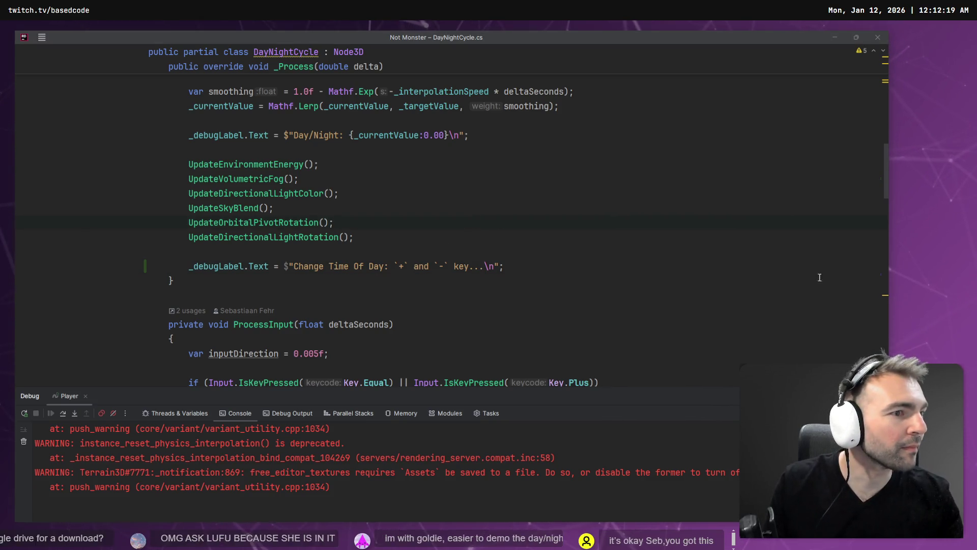
key(alt+Tab)
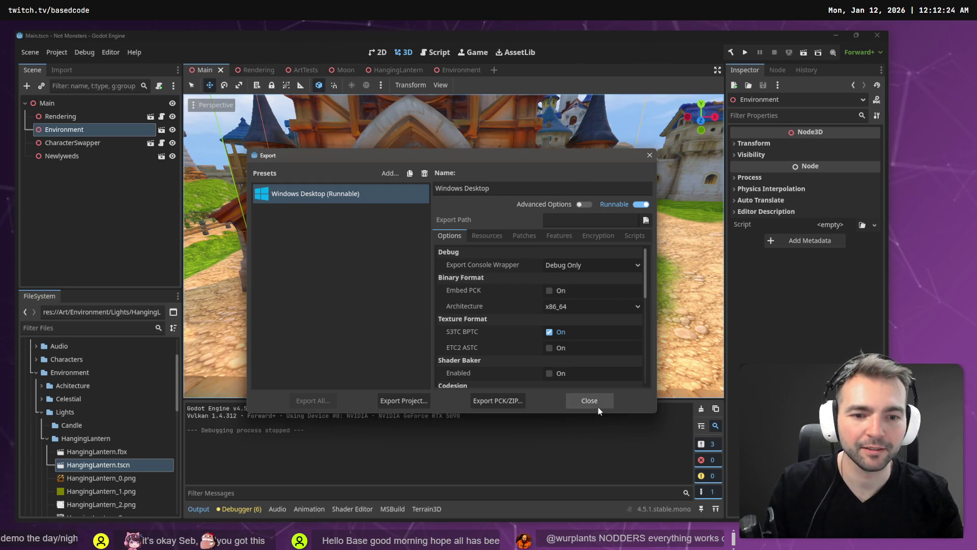
Close the Export window and play-test the game, advancing time of day twice with plus
click(589, 400)
key(F5)
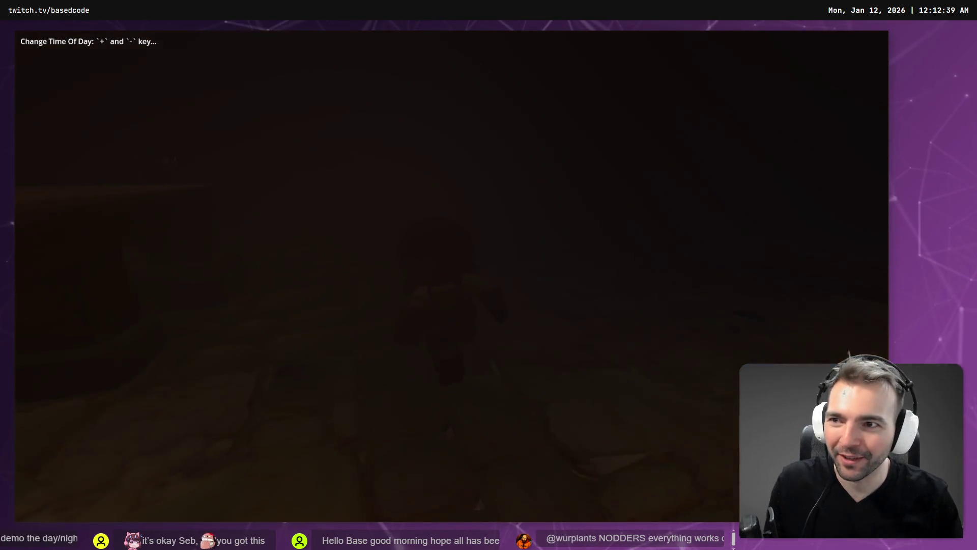
key(plus)
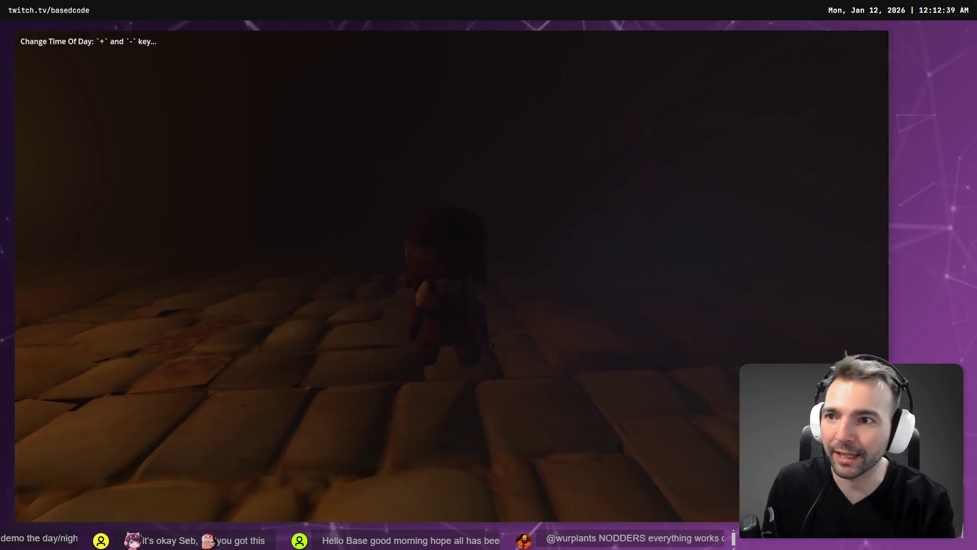
key(plus)
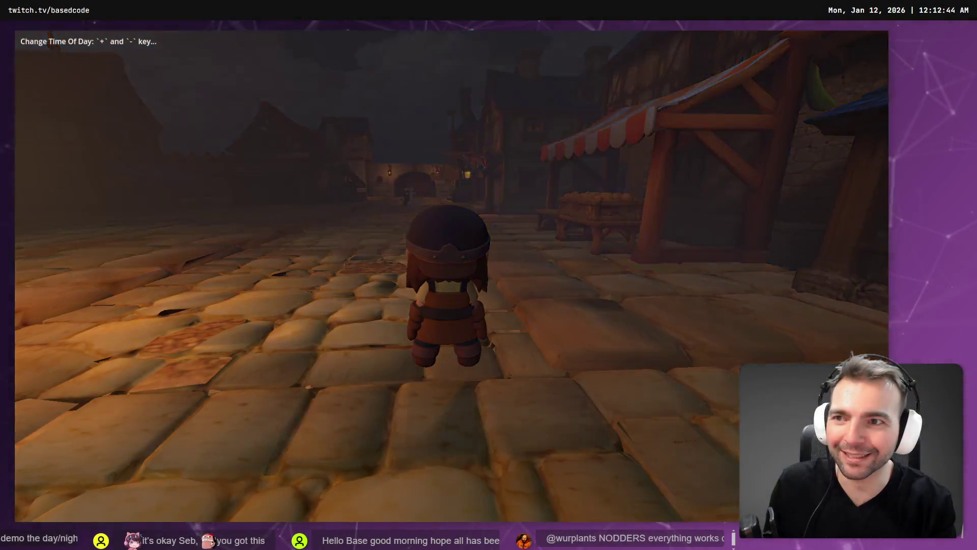
key(F8)
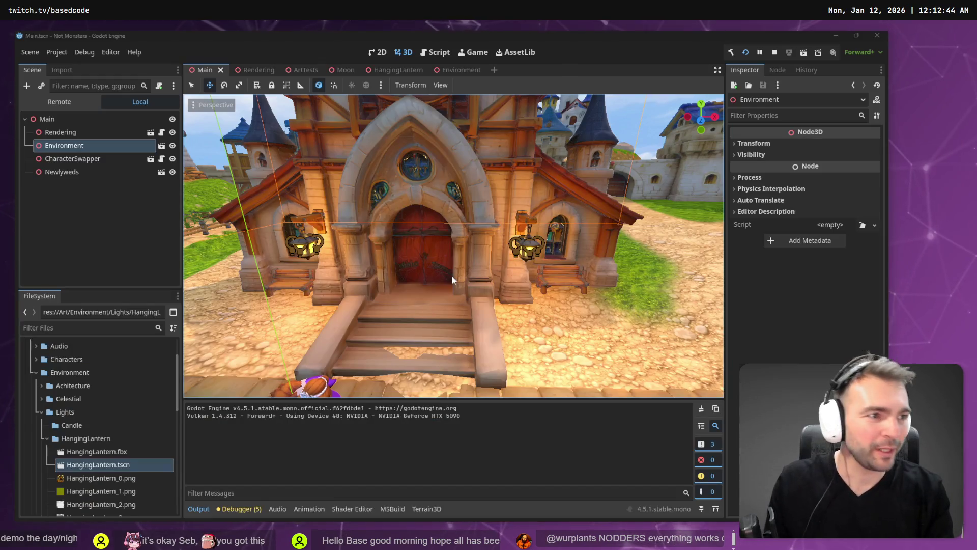
key(alt+Tab)
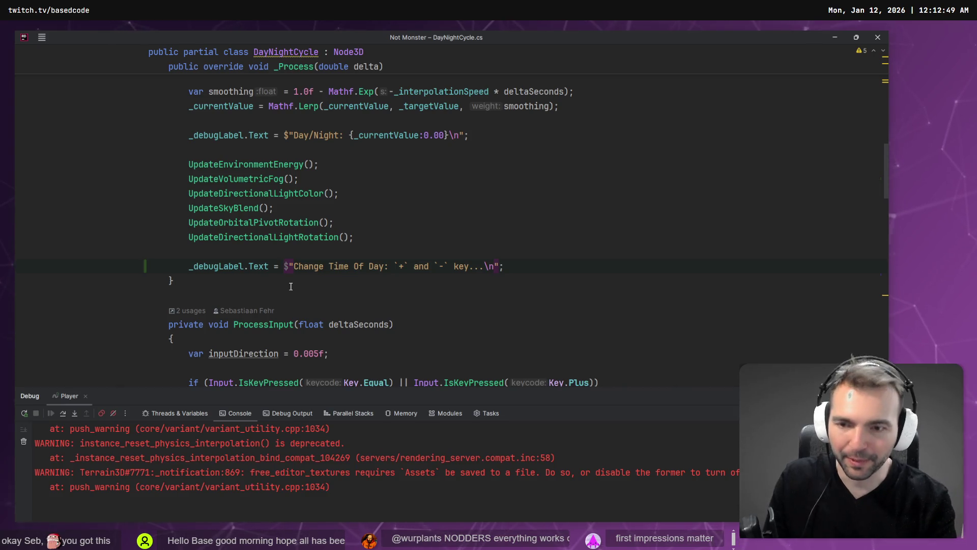
Make the time-of-day hint append with += and duplicate the line below it
text(+)
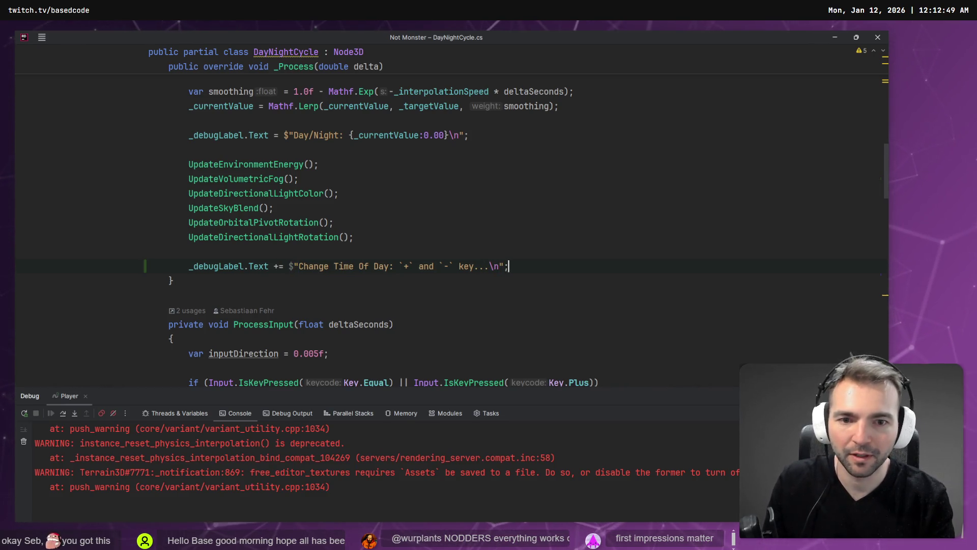
key(shift+Home)
key(ctrl+c)
key(End)
key(Return)
key(ctrl+v)
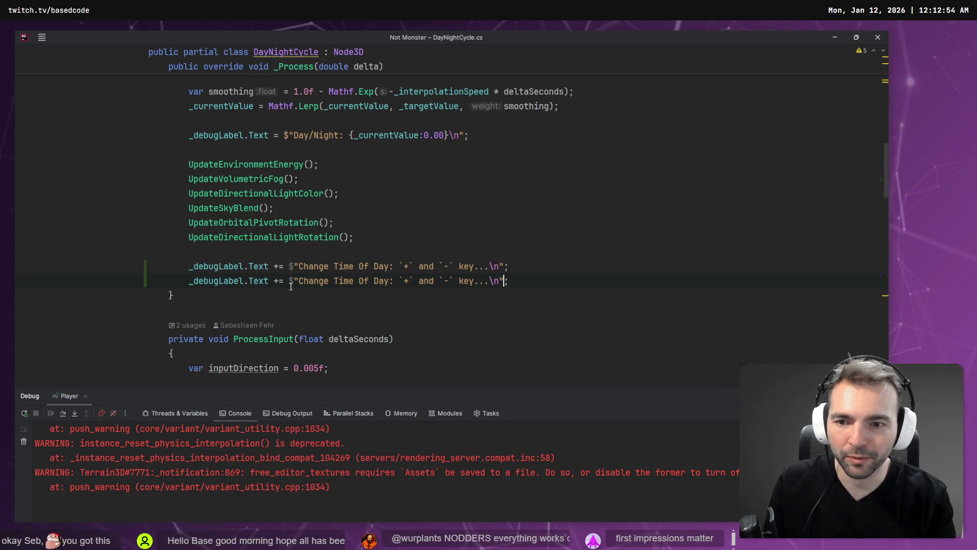
Reword the duplicated line to "Change Character: `Tab` key..."
key(ctrl+Left)
key(ctrl+Left)
key(ctrl+Left)
key(ctrl+shift+Left)
key(ctrl+shift+Left)
key(ctrl+shift+Left)
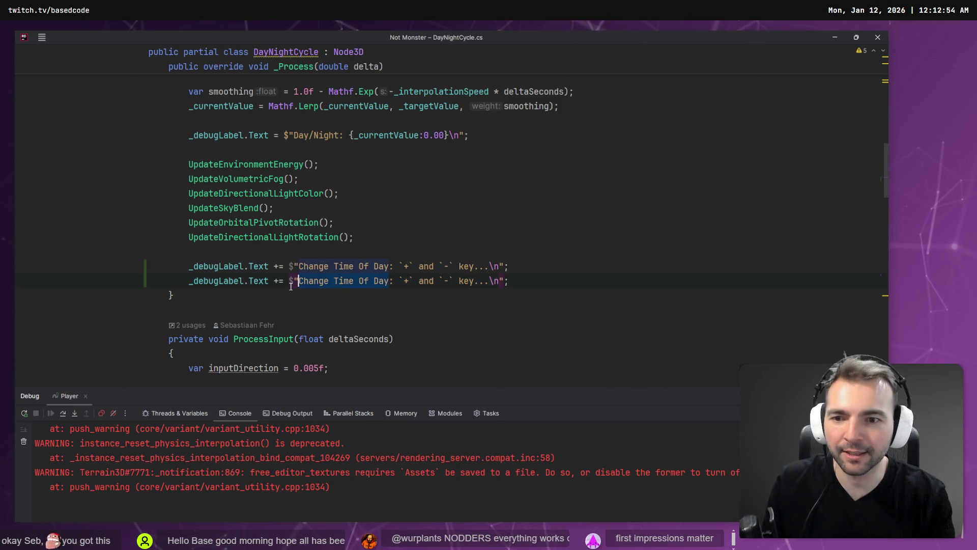
text(Change Characer)
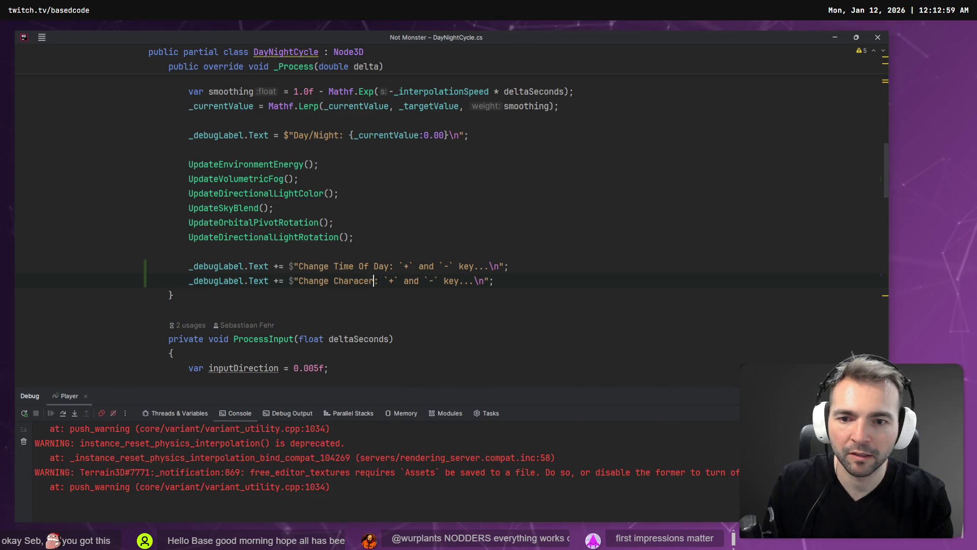
key(BackSpace)
key(BackSpace)
key(BackSpace)
text(Tab)
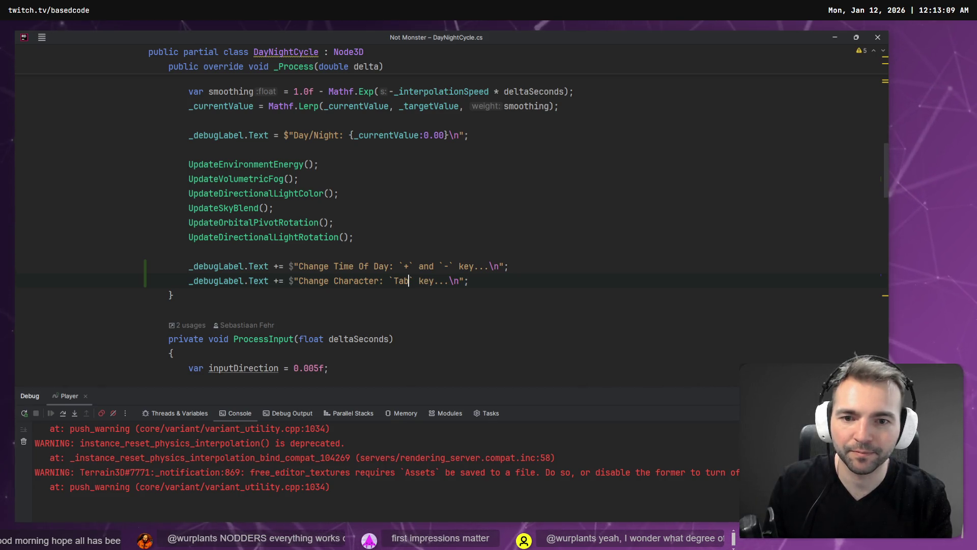
click(408, 265)
click(433, 266)
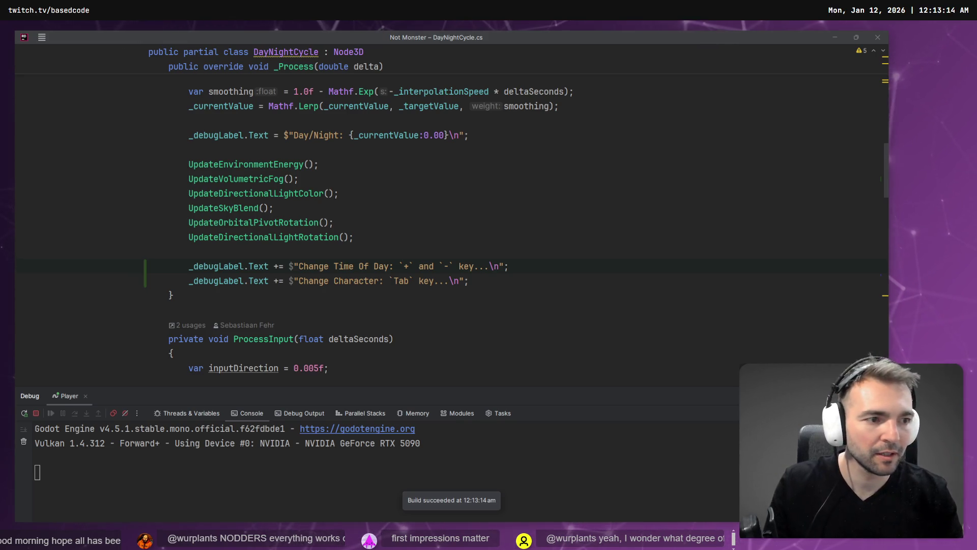
key(alt+Tab)
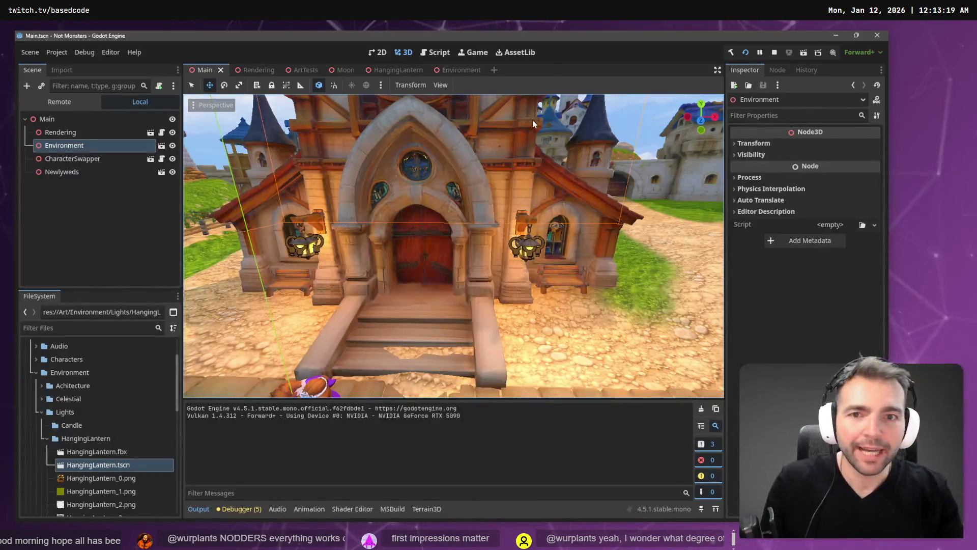
Run the game, walk around, swap characters with Tab and shift time between day and night
click(531, 121)
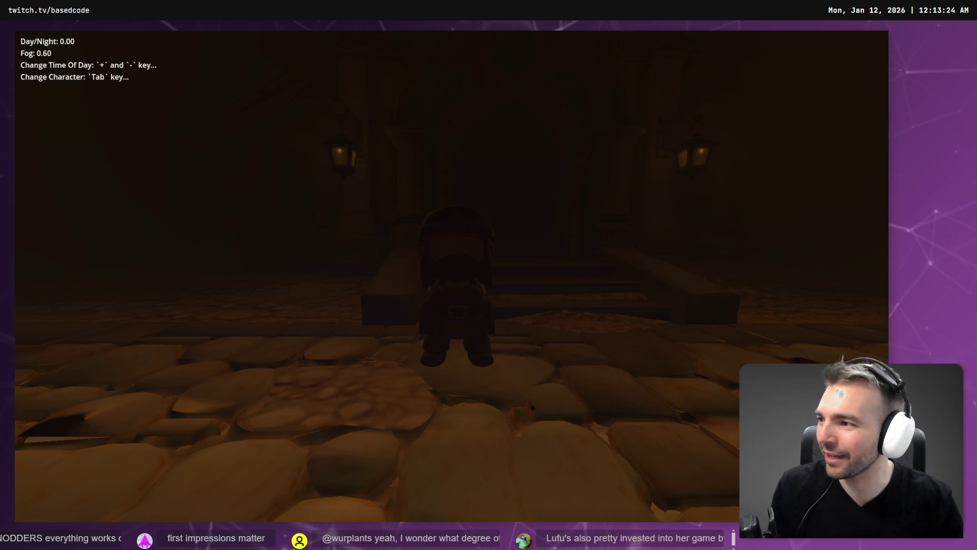
key(w)
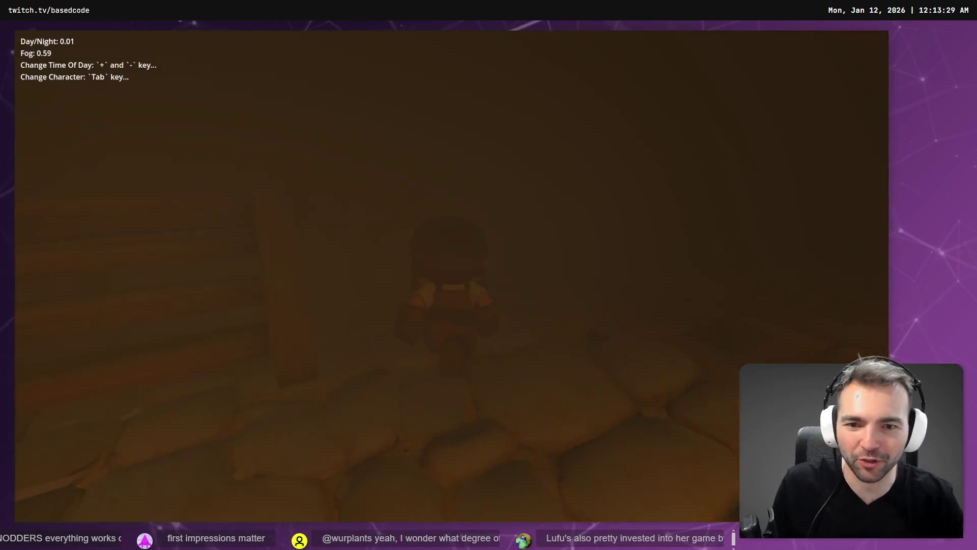
key(w)
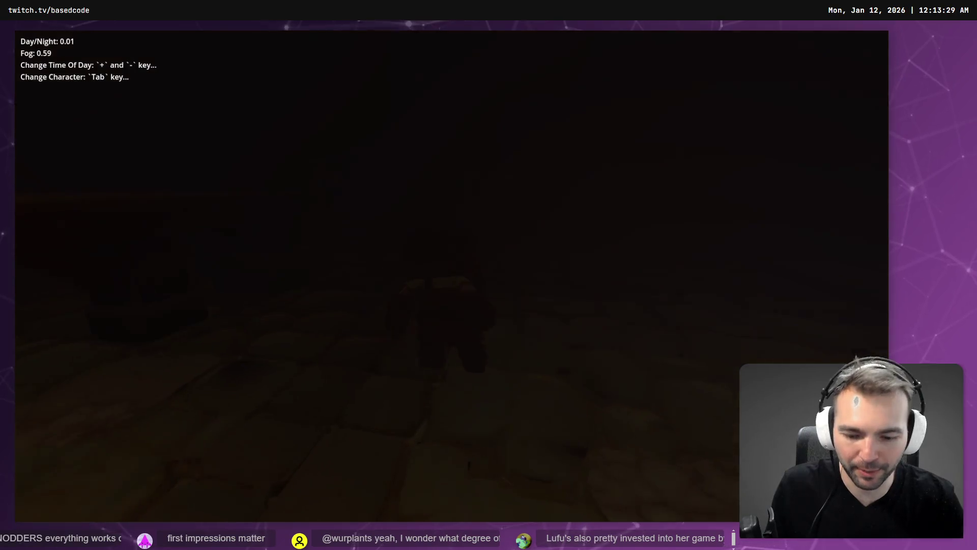
key(Tab)
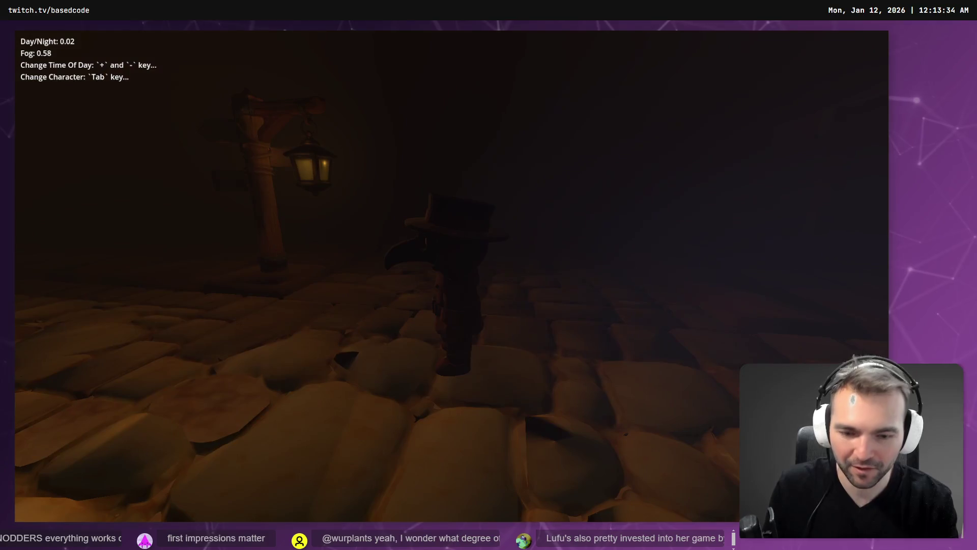
key(plus)
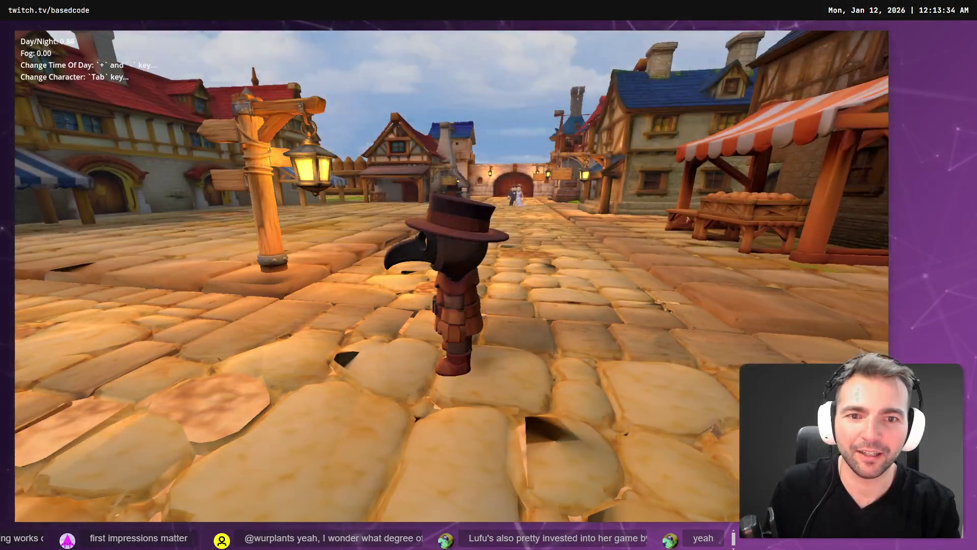
key(w)
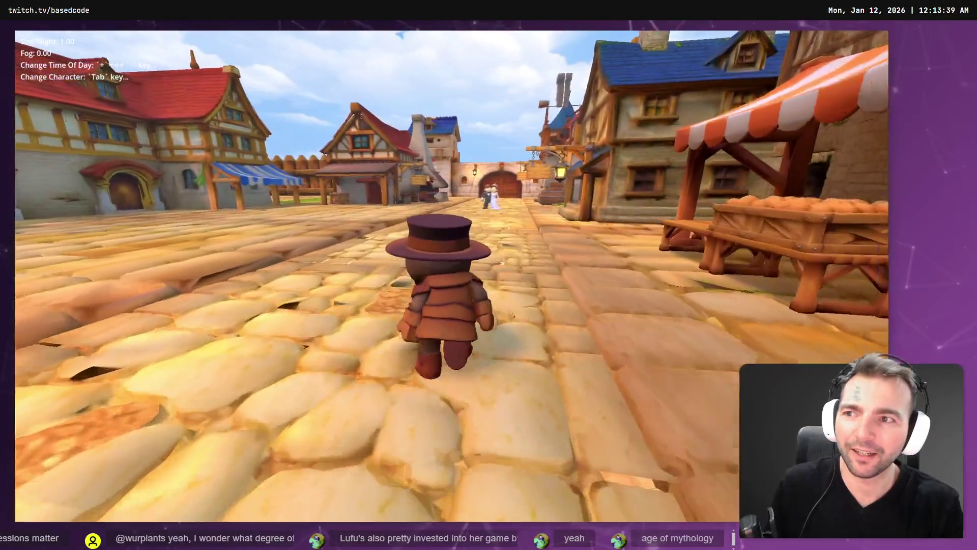
key(Tab)
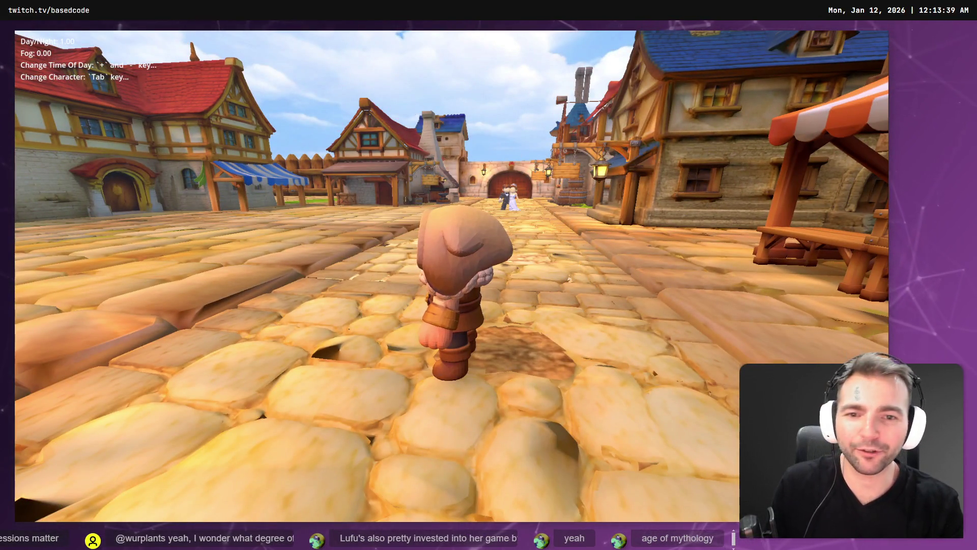
key(s)
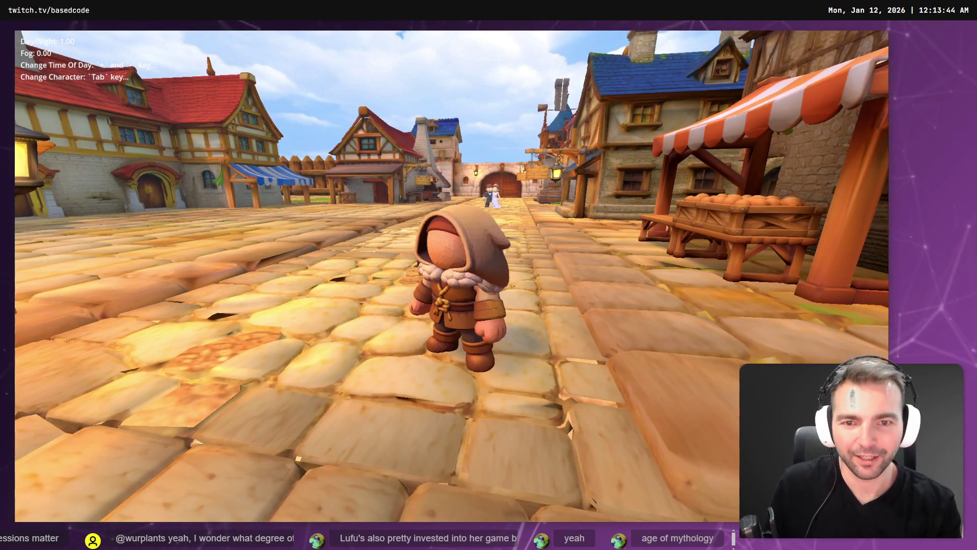
key(minus)
key(Tab)
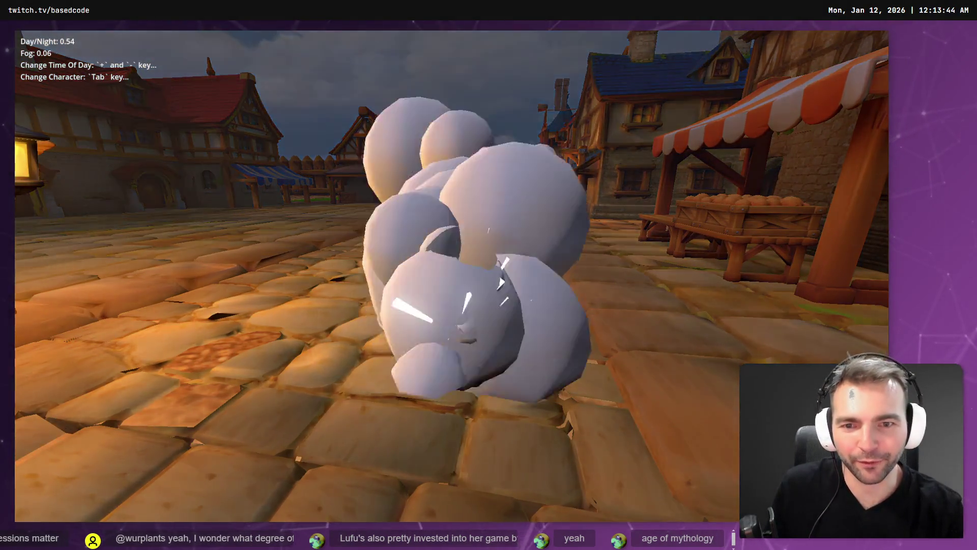
key(minus)
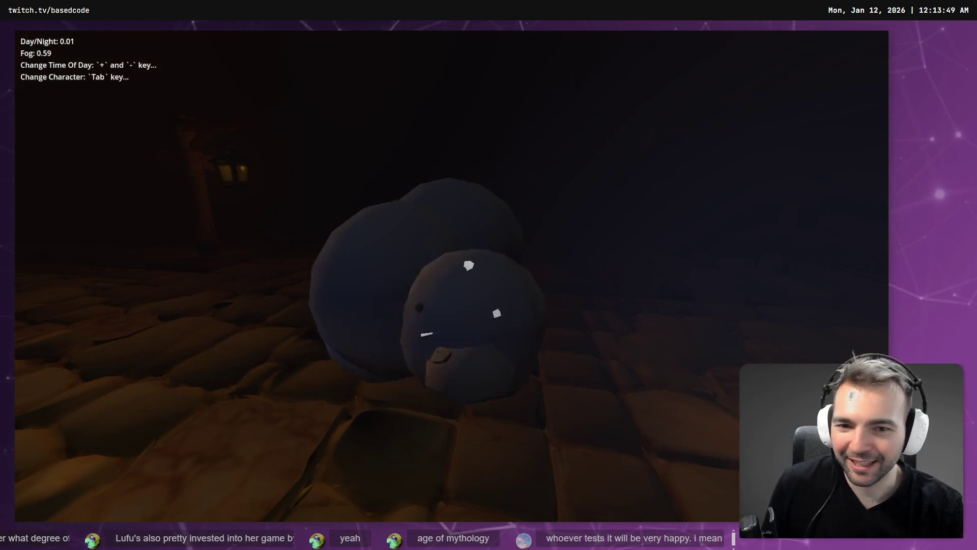
key(plus)
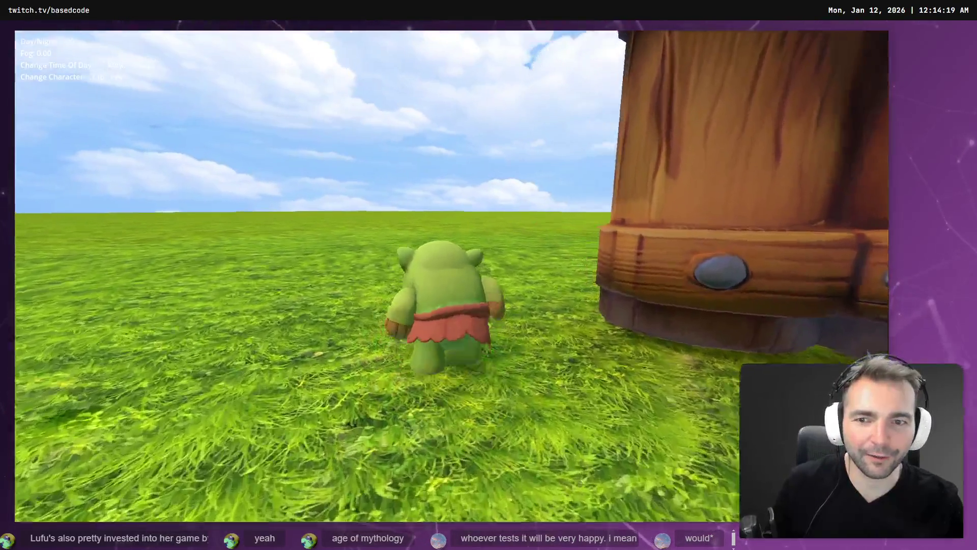
Cycle through the green creature, mummy and furry creature, then stop the play-test
key(Tab)
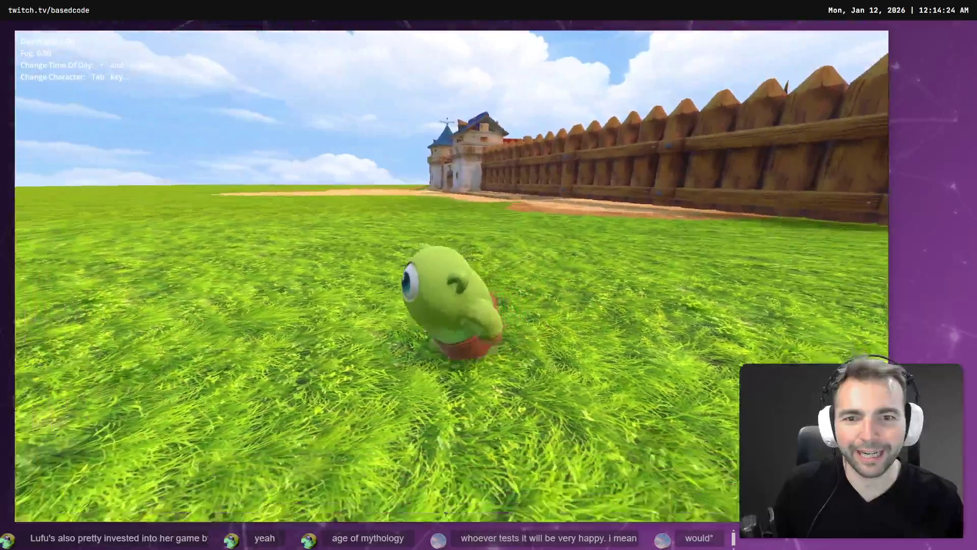
key(Tab)
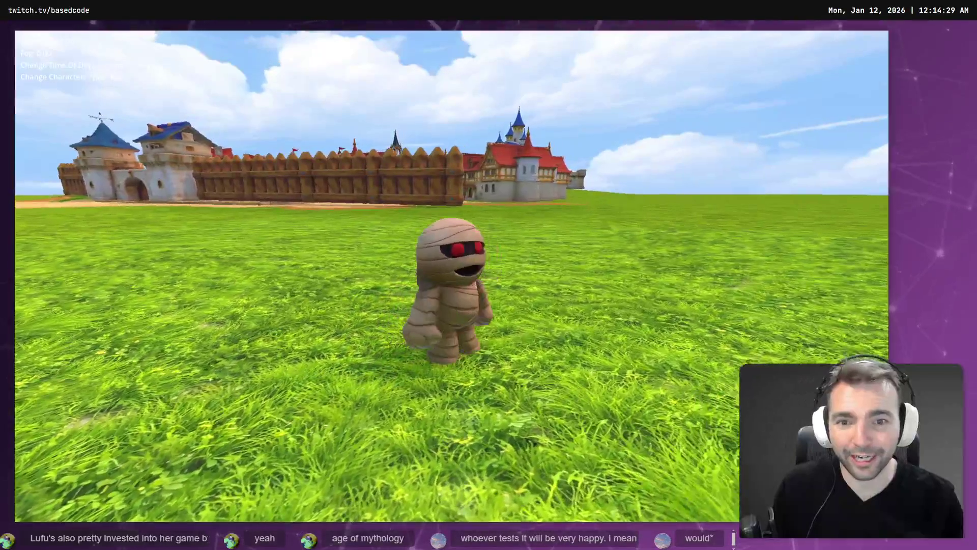
key(Tab)
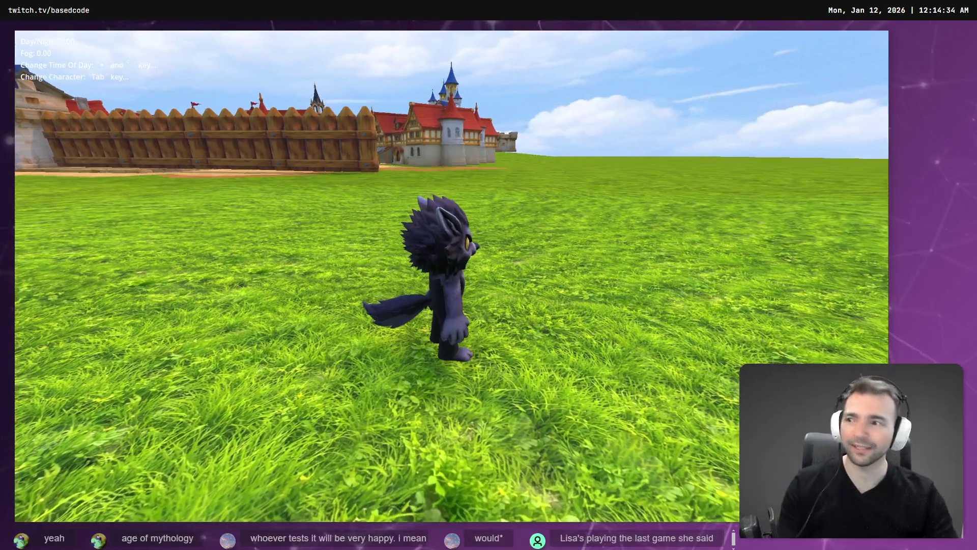
key(w)
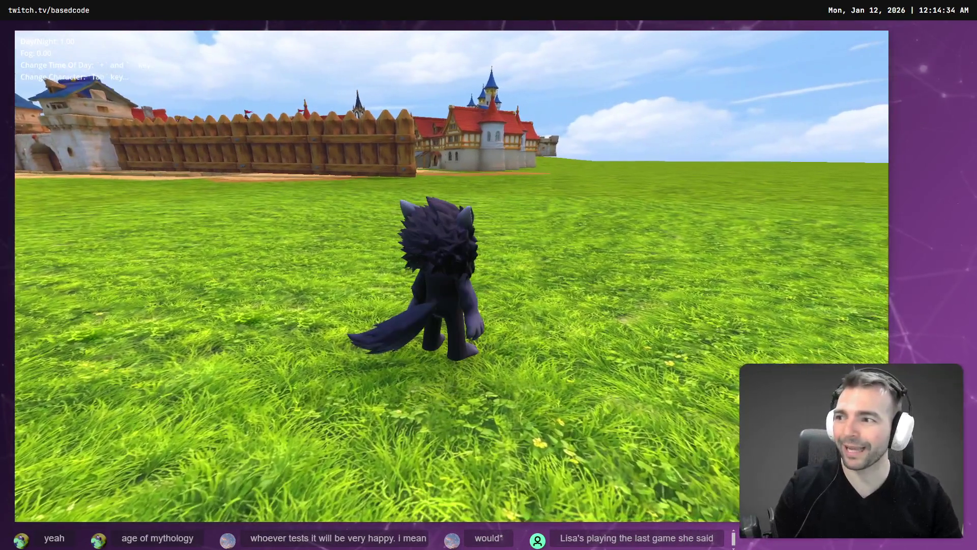
key(F8)
scroll(454, 245, down, 10)
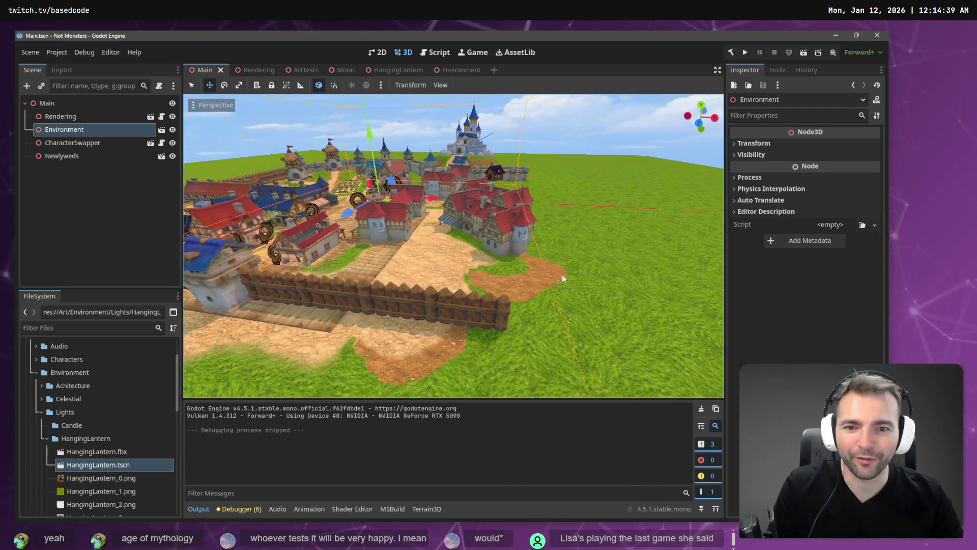
Undo the accidental town move and open the Environment scene
drag(487, 307, 425, 313)
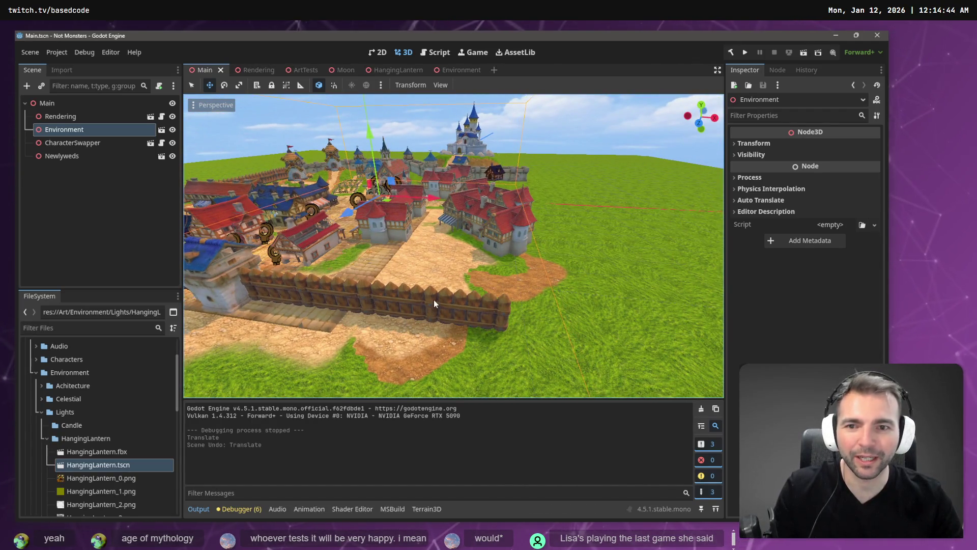
key(ctrl+z)
click(423, 309)
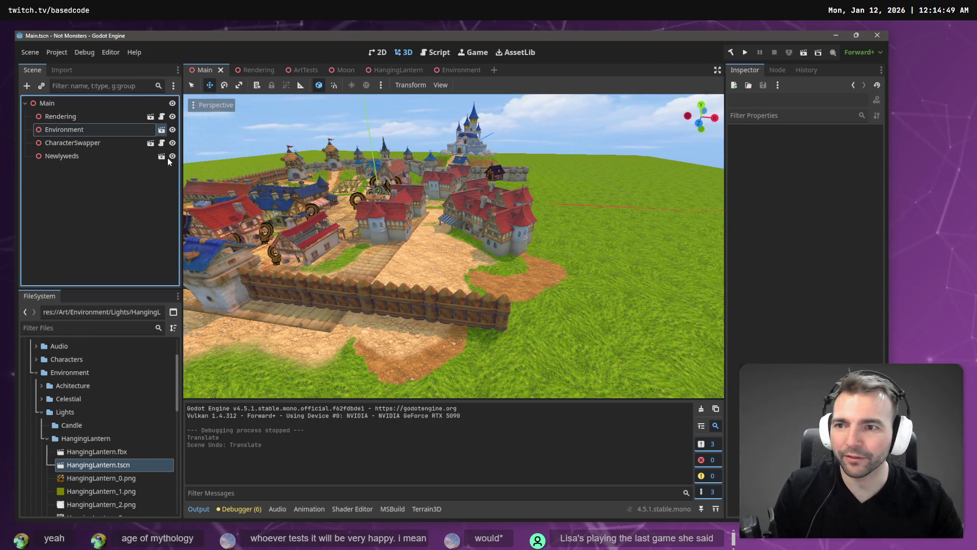
click(161, 130)
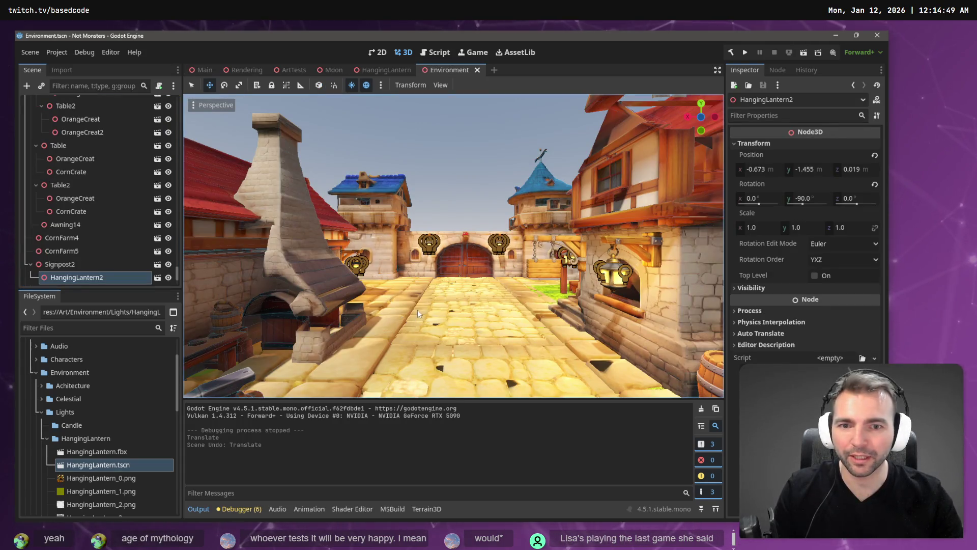
scroll(383, 204, down, 10)
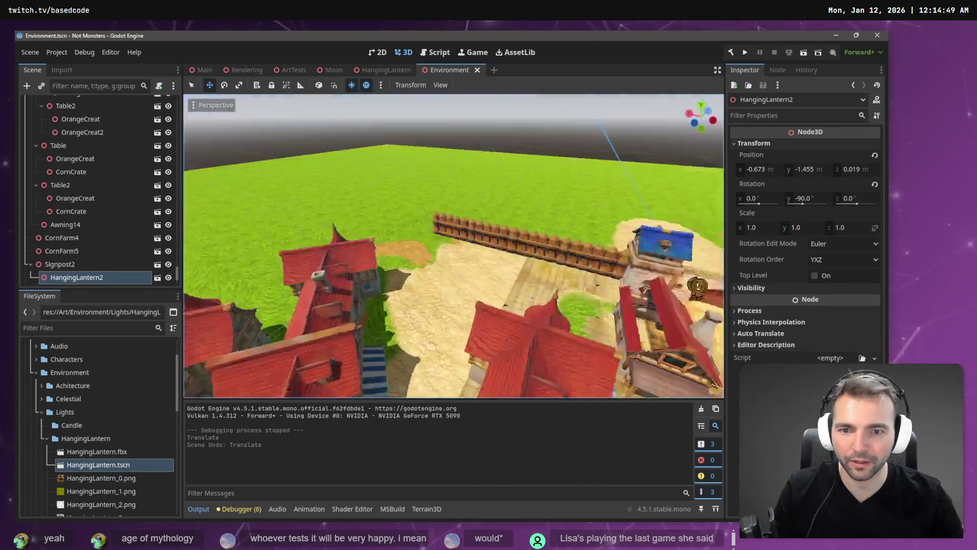
Paste Stockade9 and Stockade10 under Walls and slide the copy along the wall line
click(368, 251)
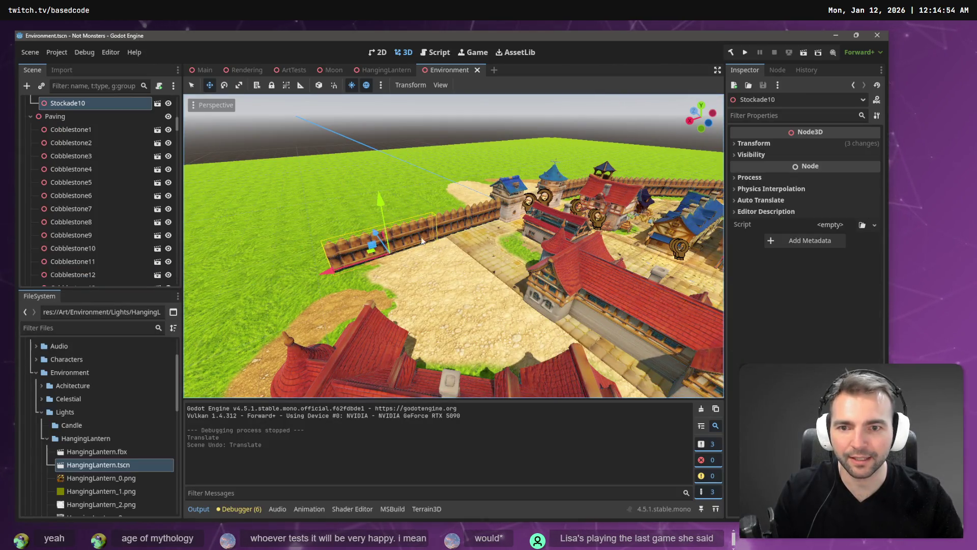
shift+click(455, 224)
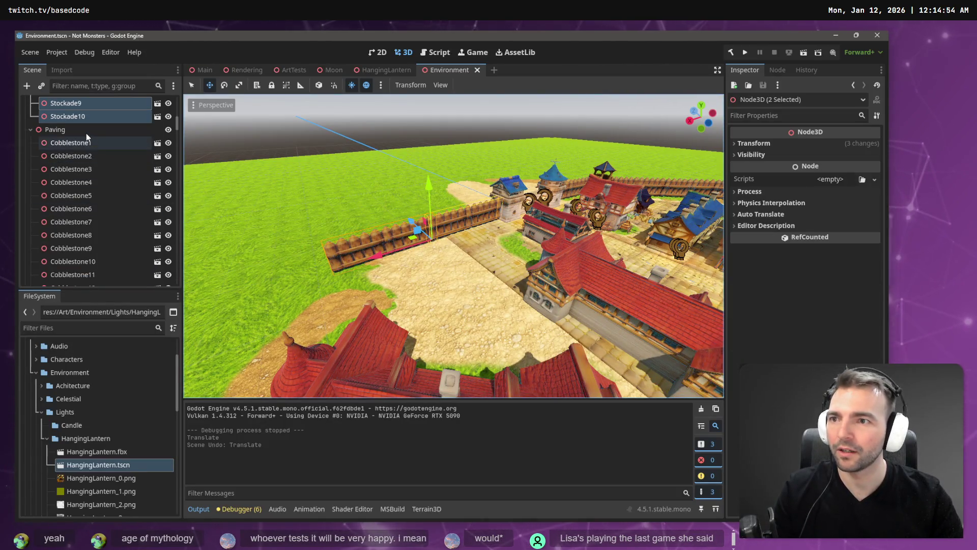
scroll(84, 136, up, 3)
scroll(91, 153, up, 5)
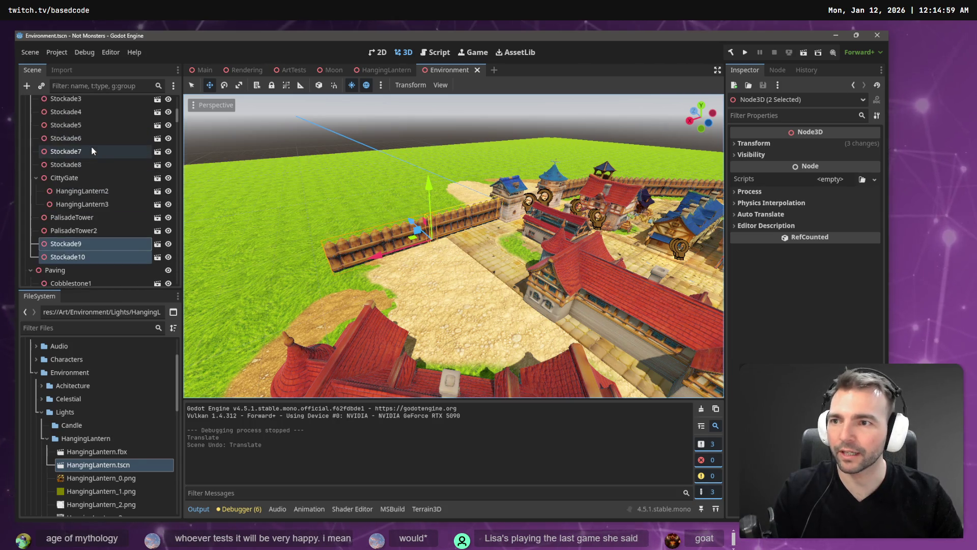
click(80, 178)
drag(80, 178, 54, 125)
key(ctrl+v)
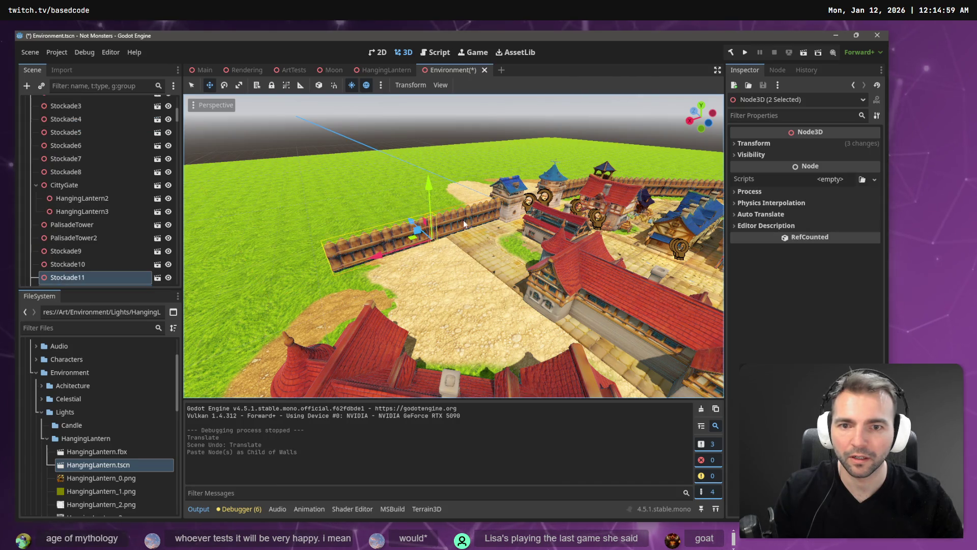
drag(389, 256, 107, 359)
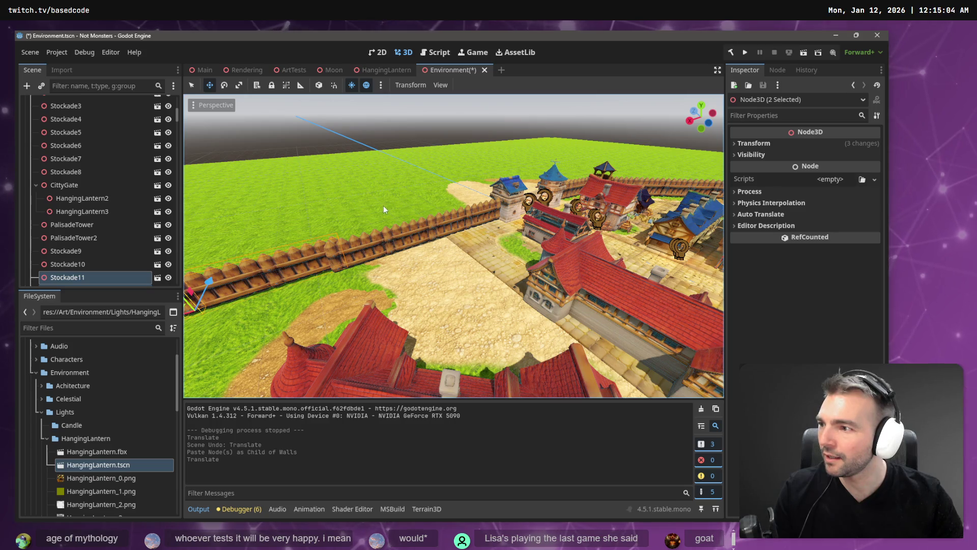
mouse_move(381, 206)
mouse_down()
mouse_move(662, 136)
mouse_move(546, 185)
mouse_move(573, 201)
mouse_up()
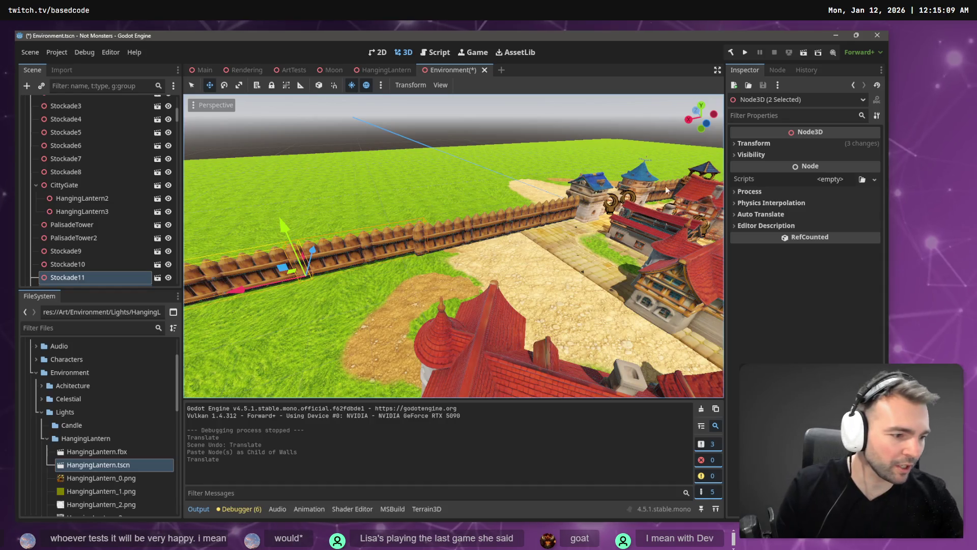
key(alt+Tab)
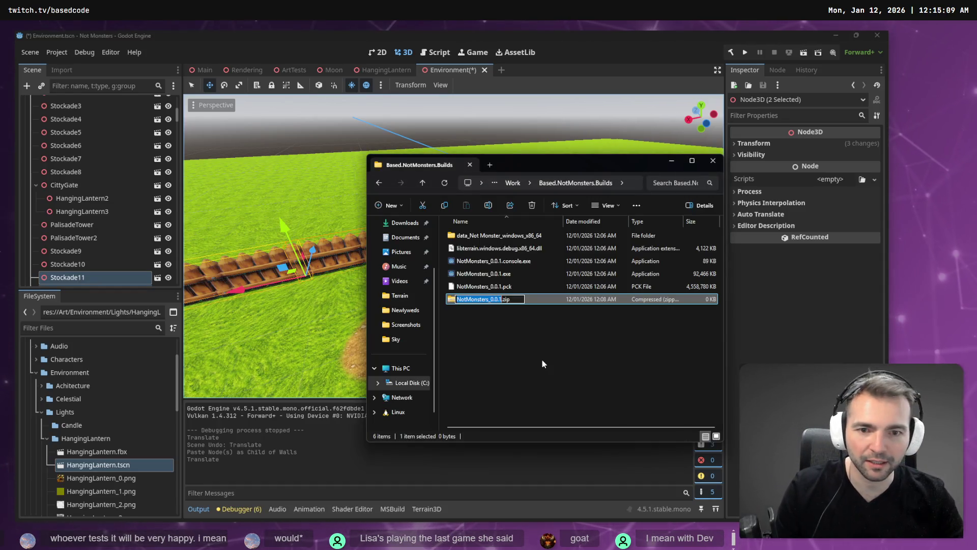
Confirm the build archive name NotMonsters_0.0.1.zip and go to This PC
key(Return)
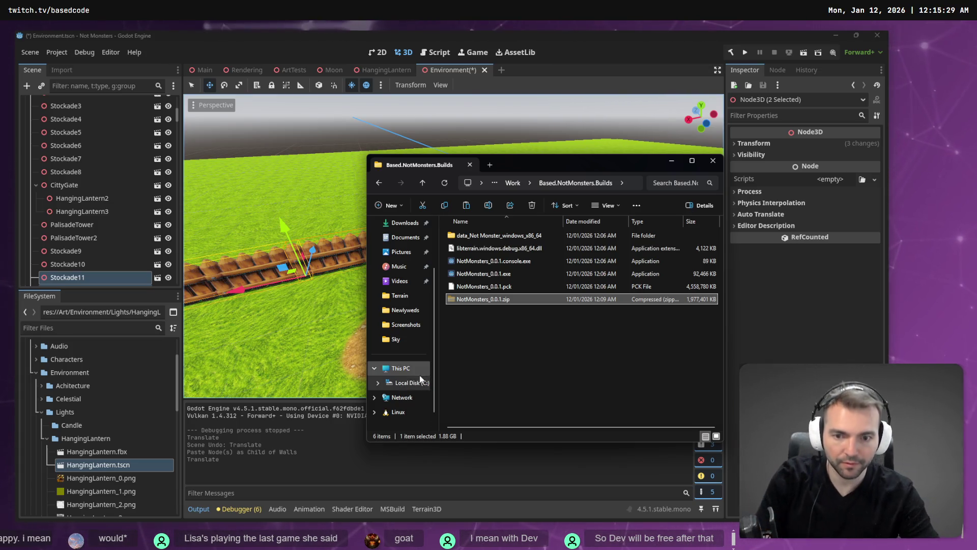
click(416, 371)
Reach the D:\ drive through the address bar, dismissing a drive-not-found error
key(F4)
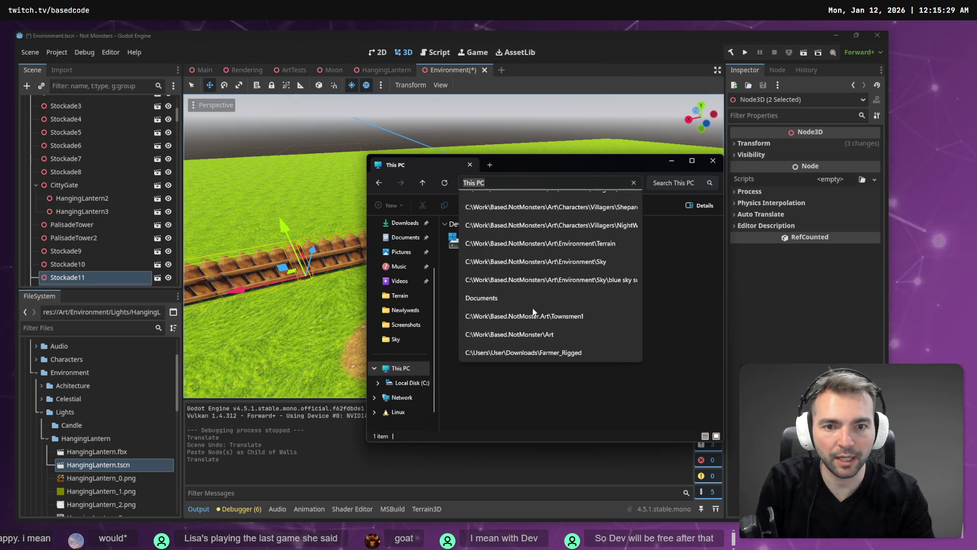
text(D:\)
key(Return)
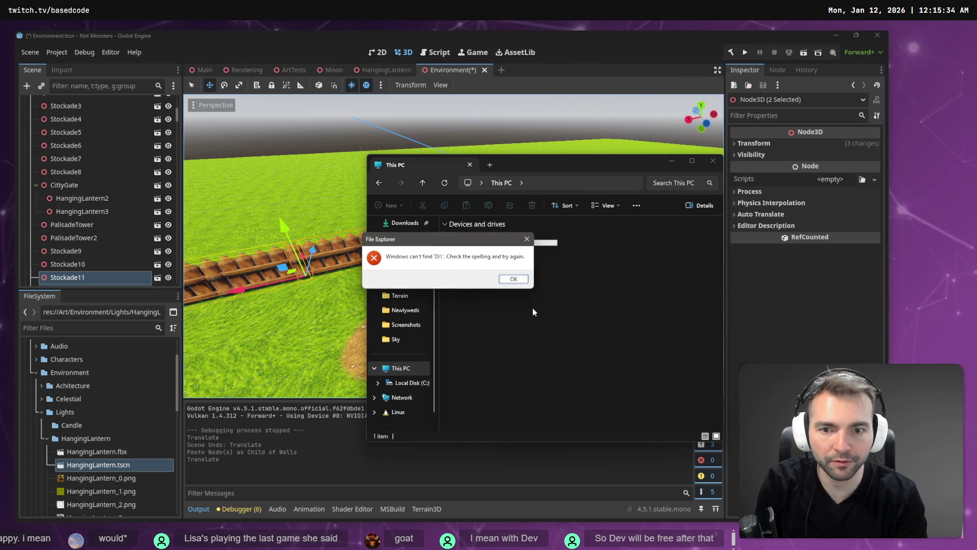
key(Return)
key(F4)
text(:\)
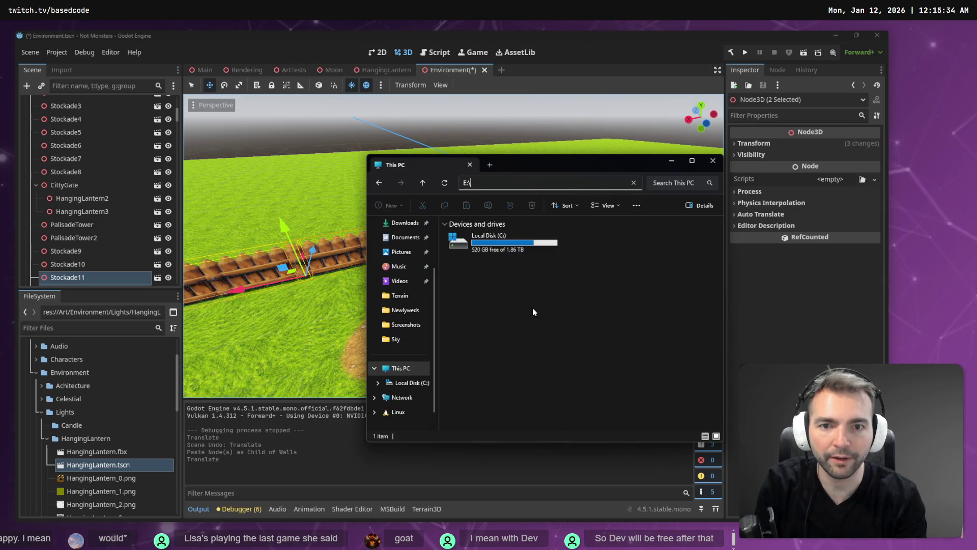
key(Return)
key(Return)
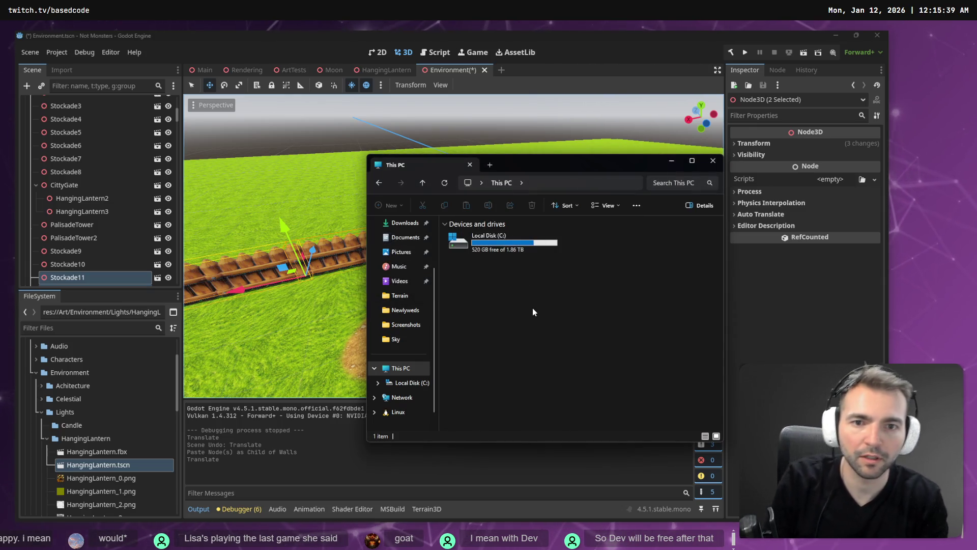
key(alt+F4)
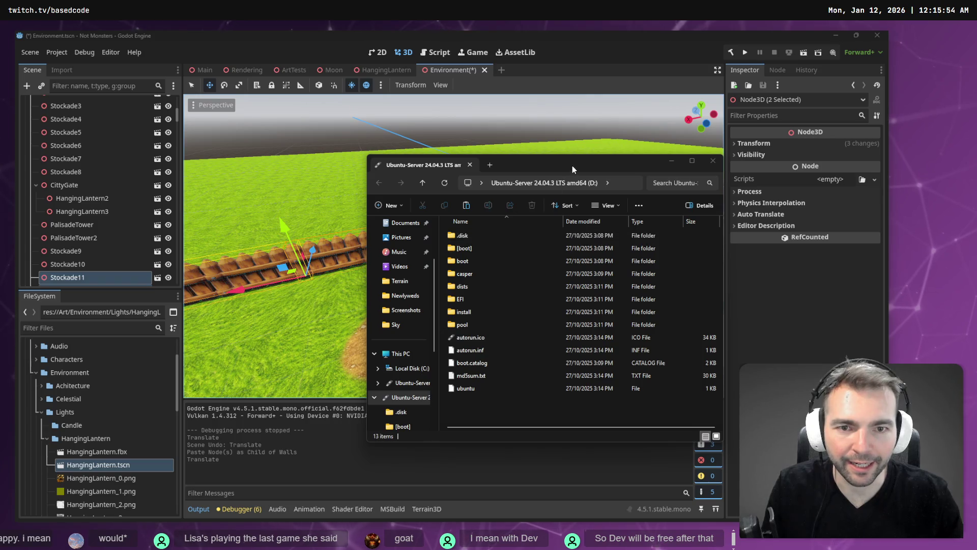
Inspect the USB drive's Properties for its tools and capacity, then close them
mouse_move(572, 166)
mouse_down()
mouse_move(466, 109)
mouse_move(471, 123)
mouse_up()
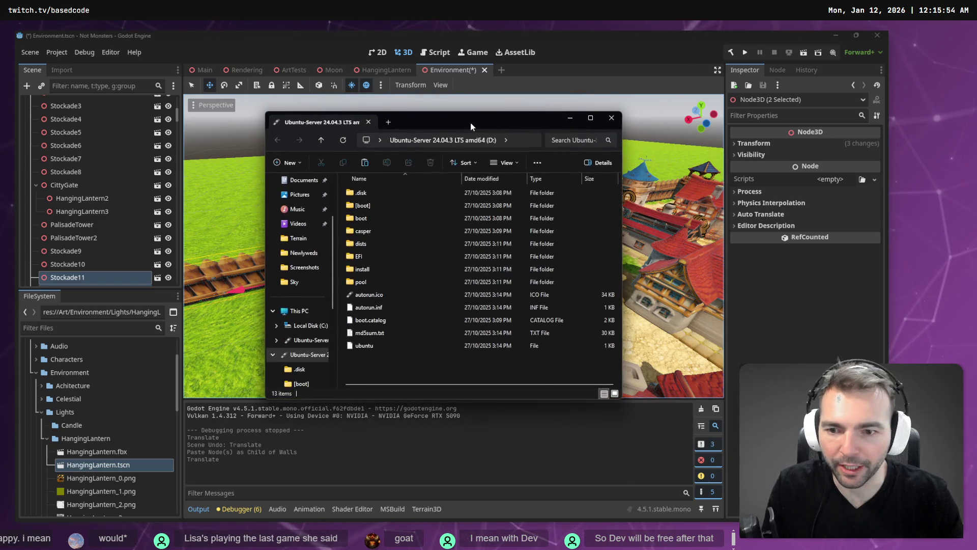
right_click(295, 355)
click(355, 323)
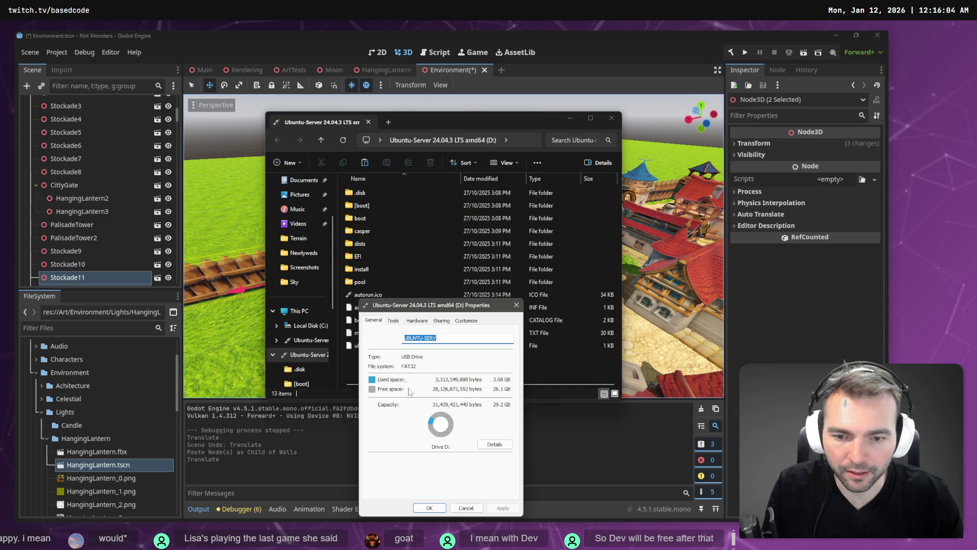
click(391, 320)
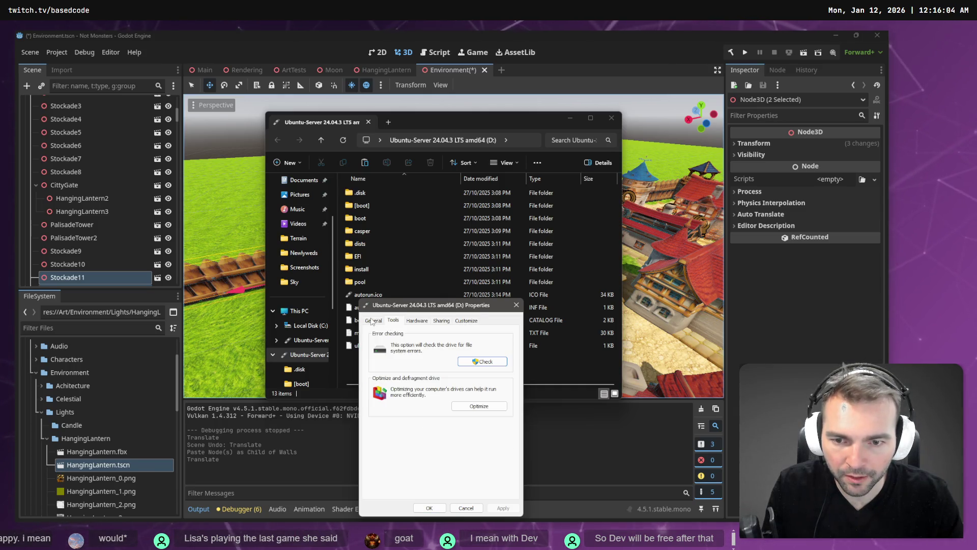
click(371, 320)
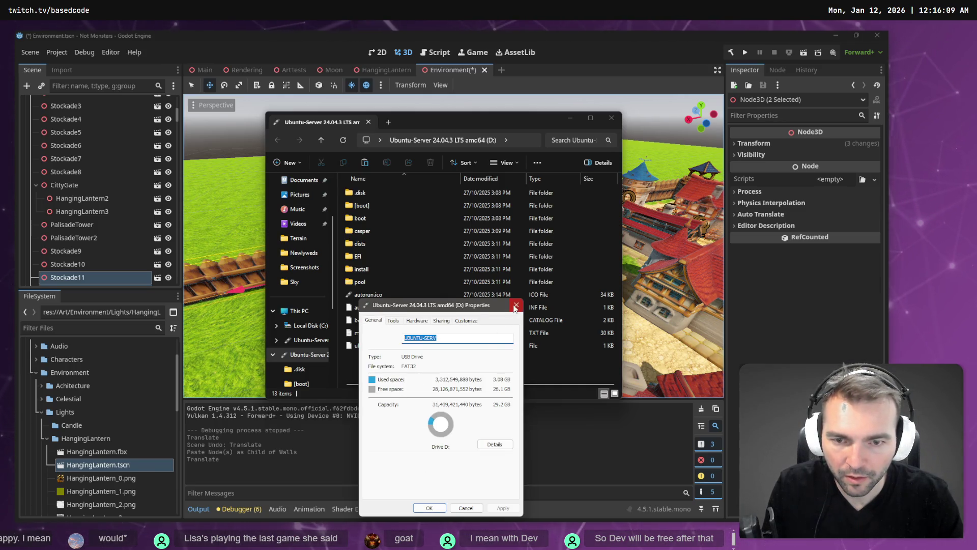
click(515, 307)
Format the D: drive as NTFS, confirming the data erase and completion notice
right_click(308, 357)
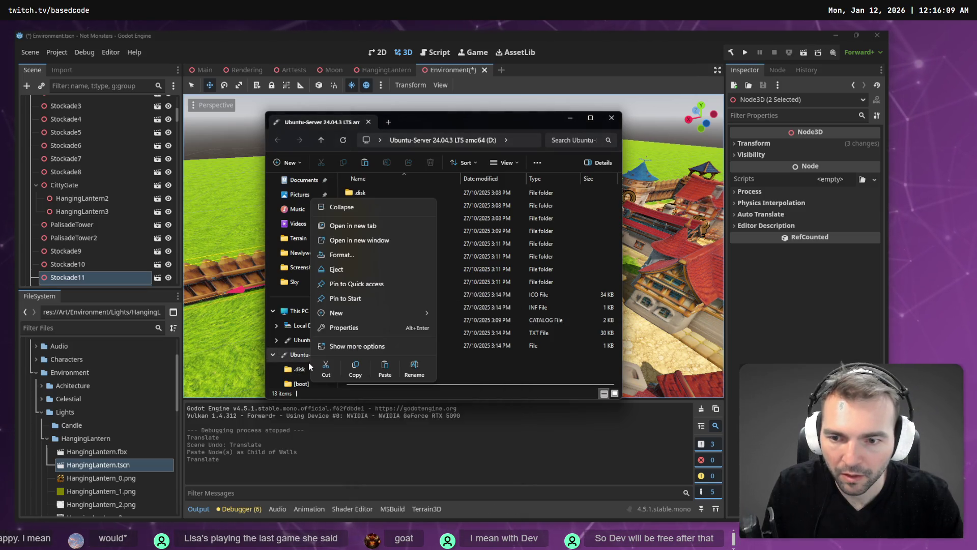
click(356, 256)
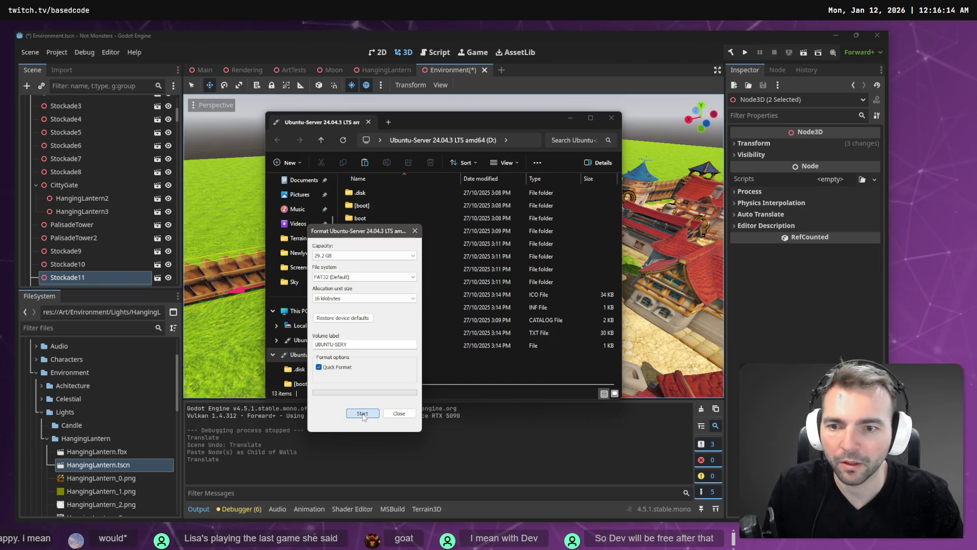
click(364, 277)
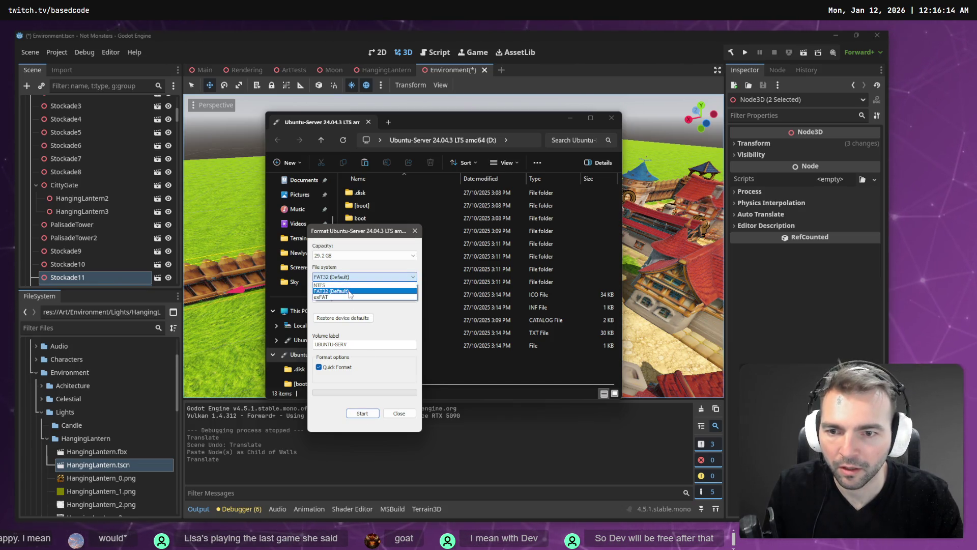
click(364, 285)
click(362, 412)
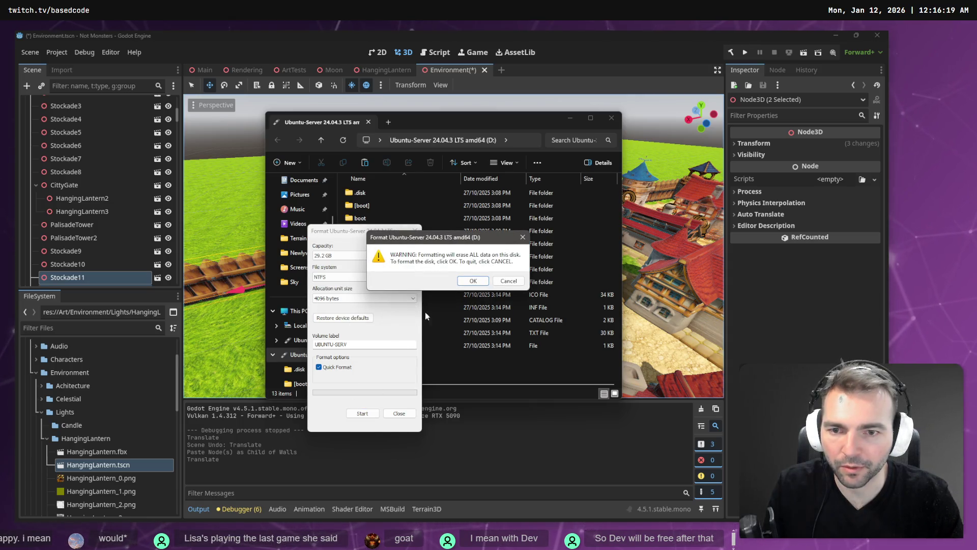
click(472, 282)
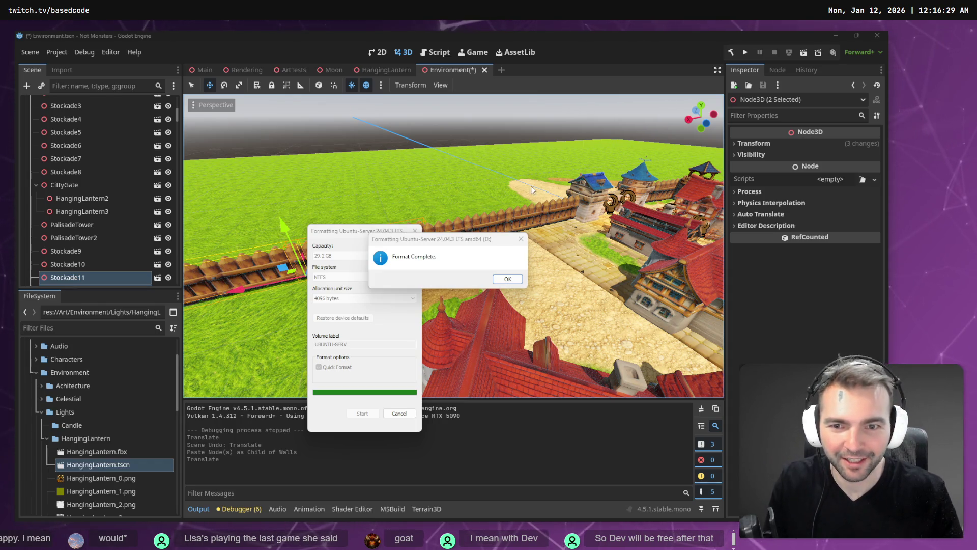
click(504, 278)
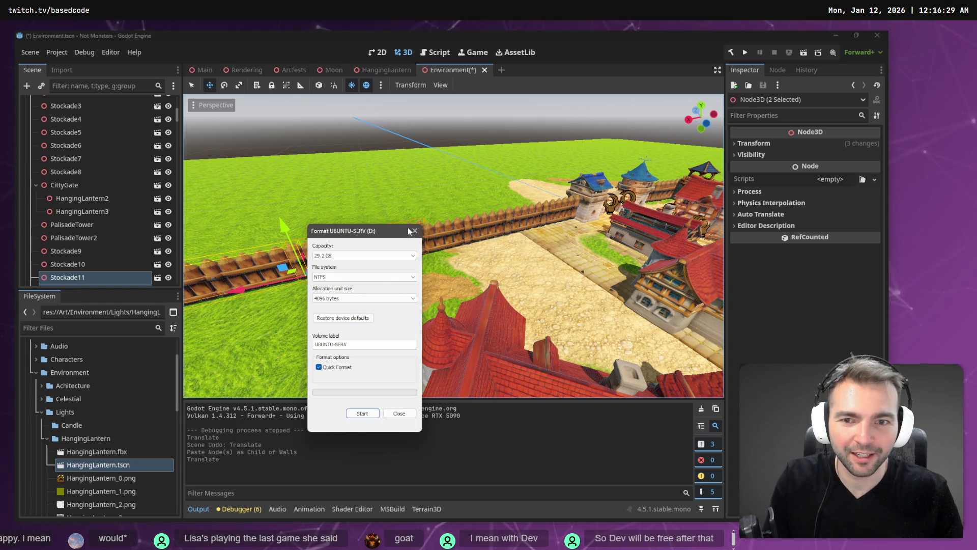
Close the Format dialog to reveal Godot's Environment scene with the extended stockade
click(412, 231)
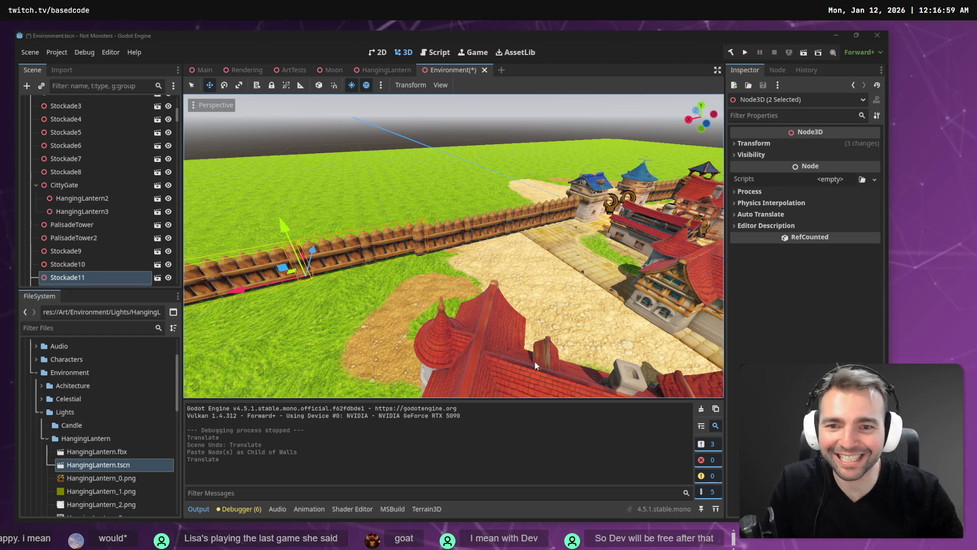
Rotate the stockade section 45° and move it into line to fill the fence gap
drag(308, 251, 590, 179)
key(e)
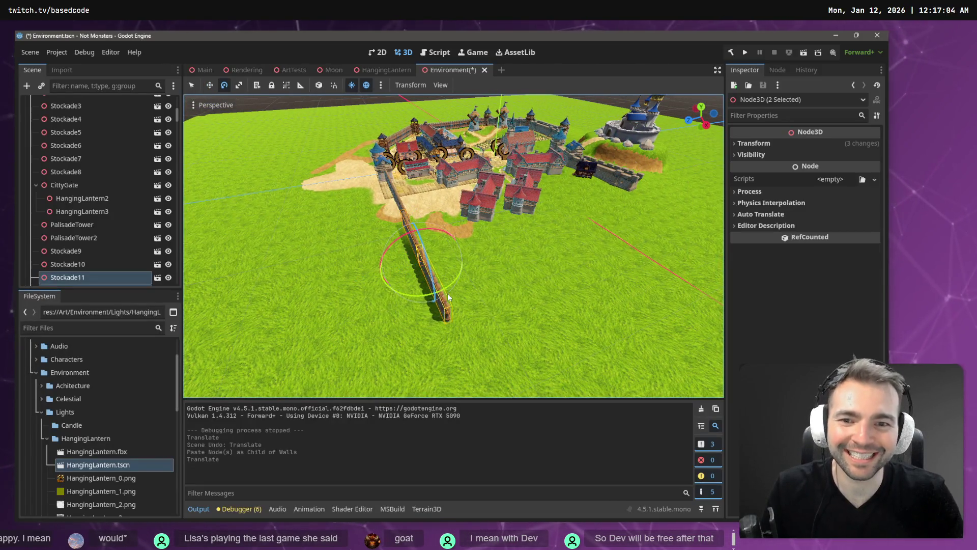
mouse_move(447, 293)
mouse_down()
mouse_move(463, 286)
mouse_move(453, 283)
mouse_up()
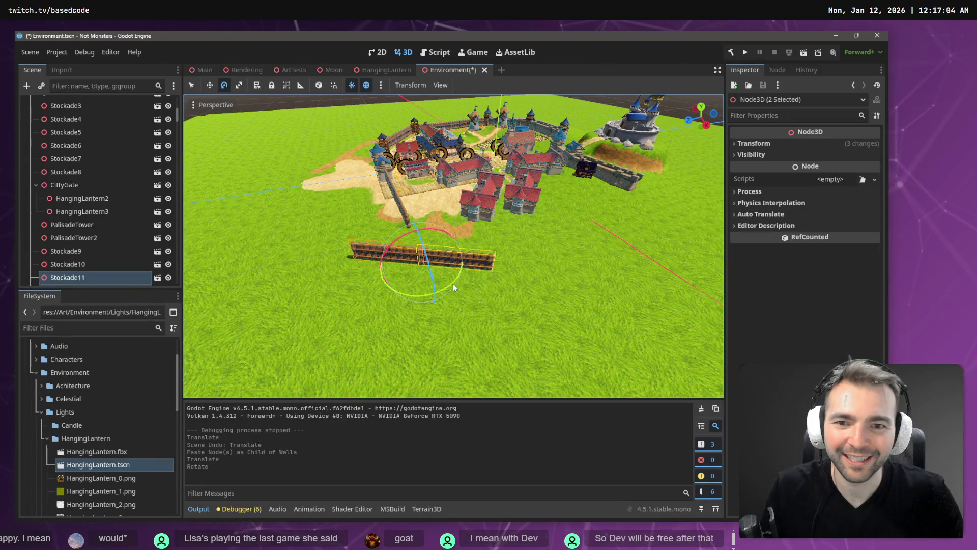
key(w)
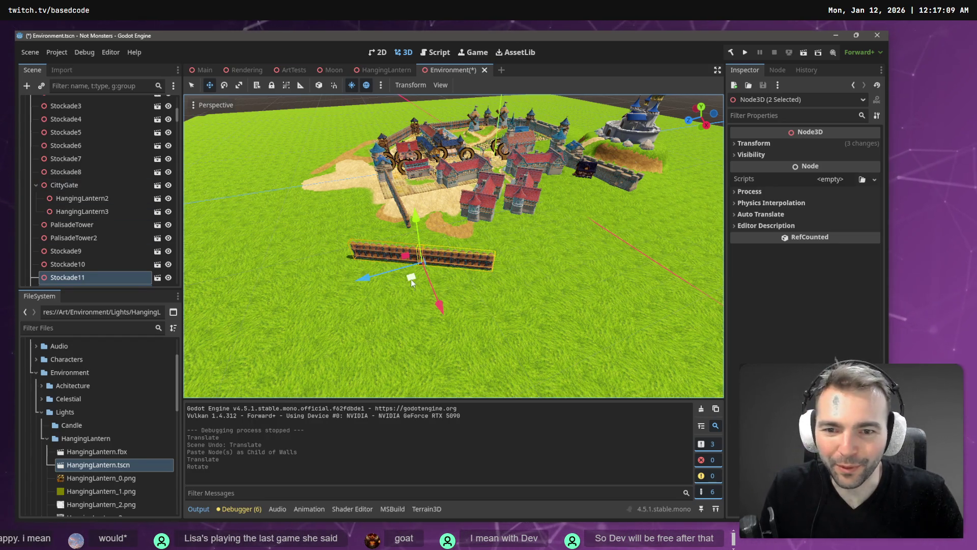
drag(411, 277, 461, 240)
key(f)
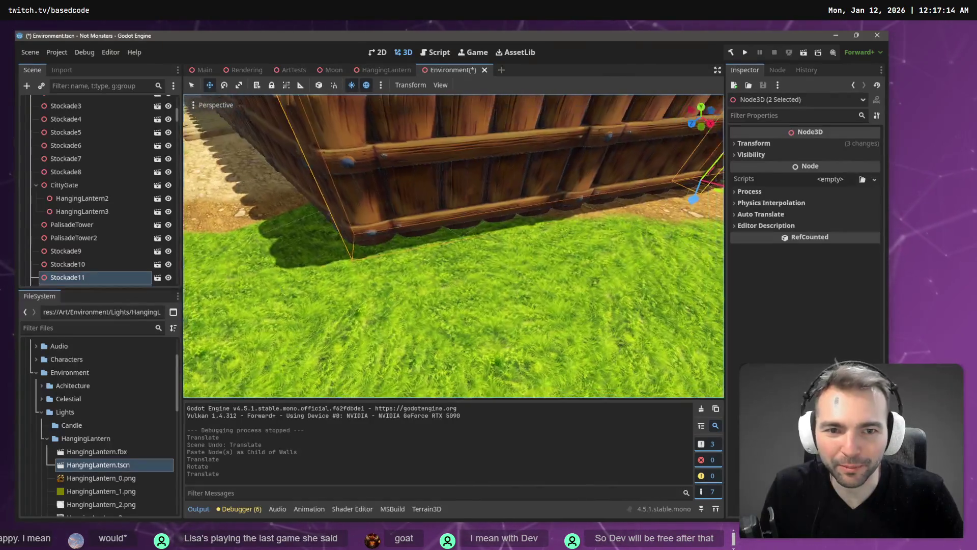
scroll(634, 274, down, 3)
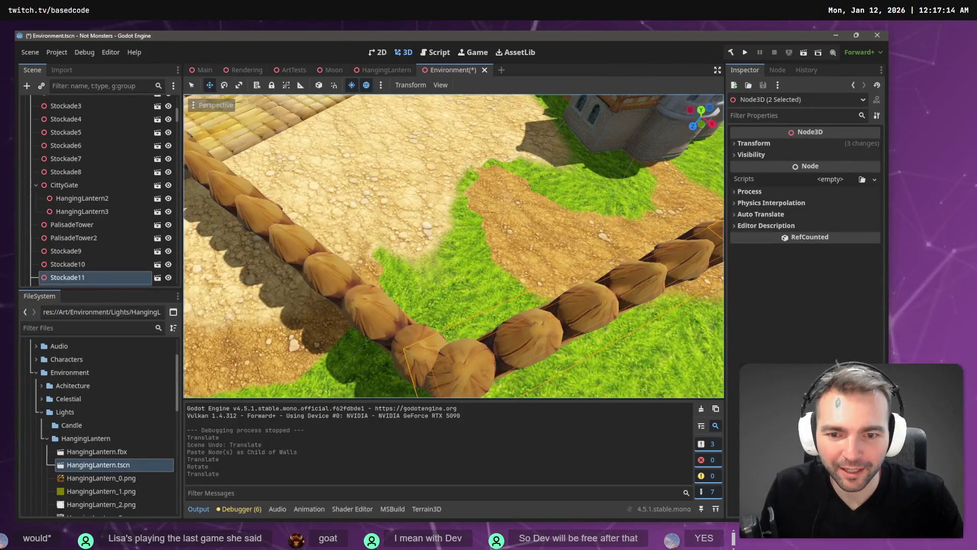
scroll(634, 274, down, 3)
drag(671, 249, 658, 246)
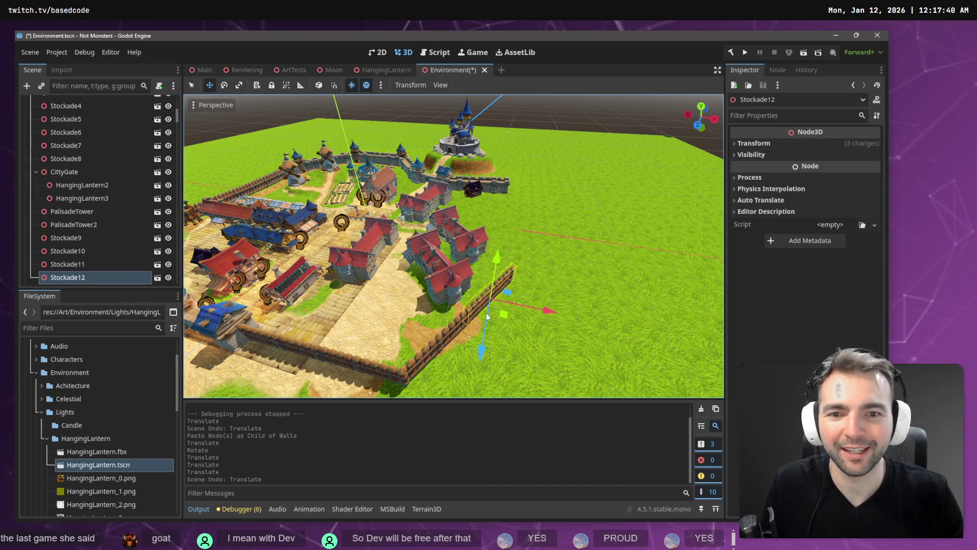
Rotate Stockade12 into line with the village-edge fence, then select the Walls group
key(e)
mouse_move(493, 335)
mouse_down()
mouse_move(499, 313)
mouse_move(490, 307)
mouse_up()
key(w)
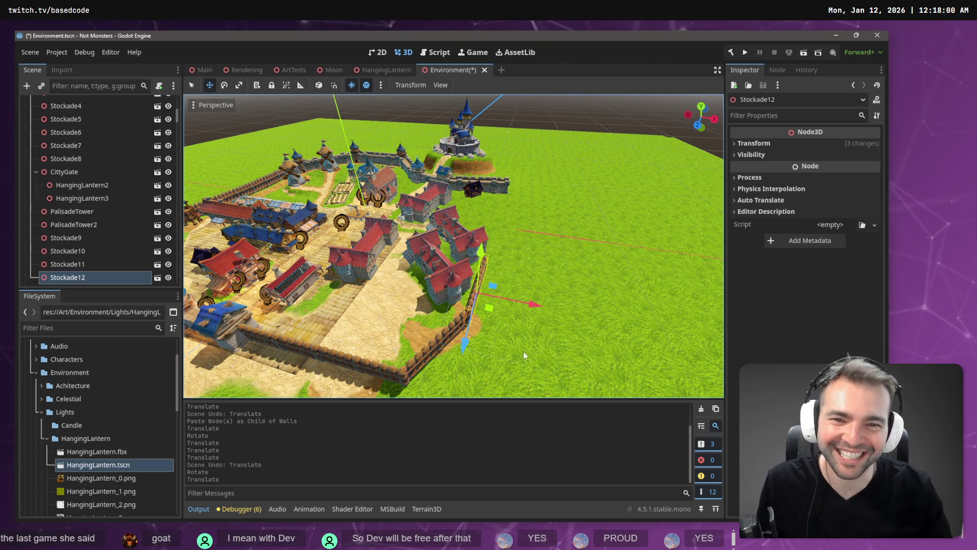
drag(524, 355, 568, 274)
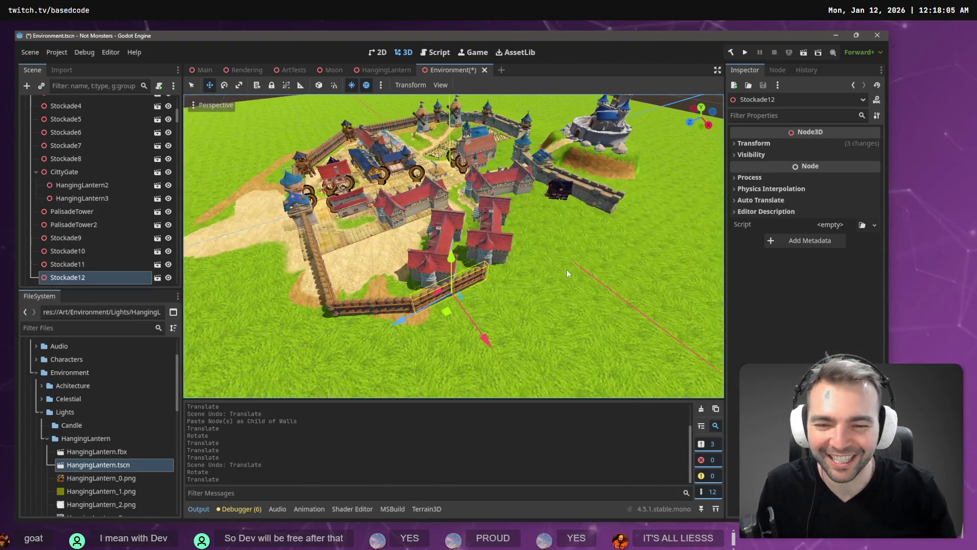
scroll(98, 194, up, 5)
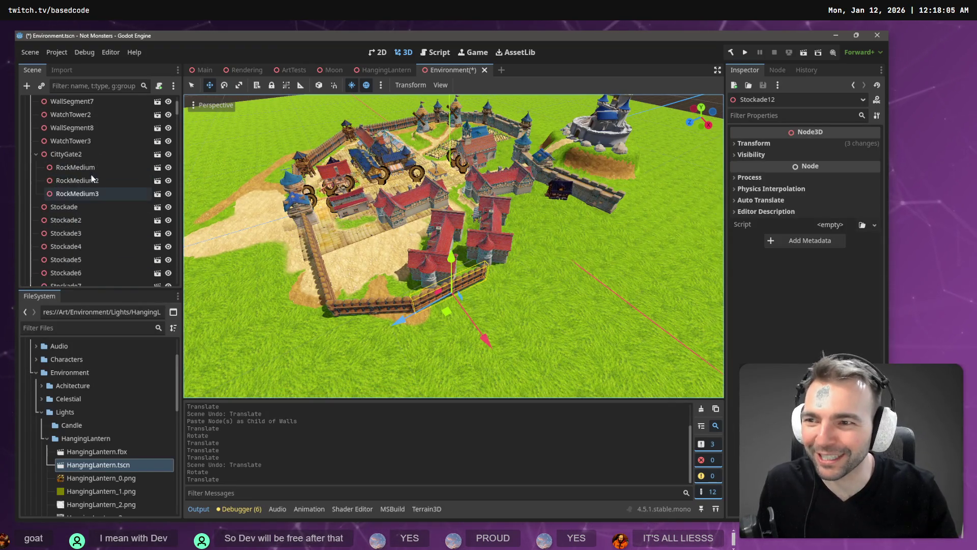
click(63, 131)
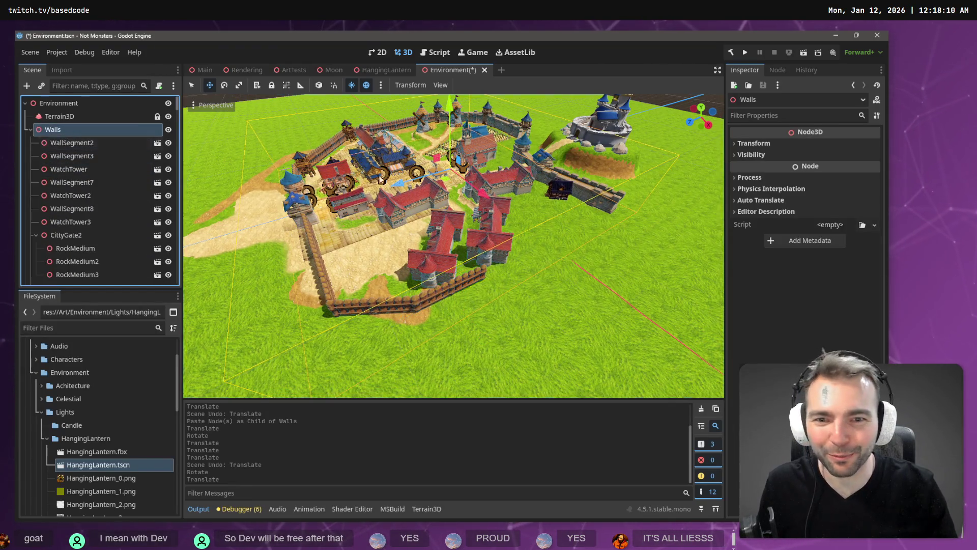
Paste a stockade copy, Stockade13, under Walls and slide it into line with the fence
key(ctrl+v)
drag(407, 320, 478, 295)
drag(550, 301, 561, 298)
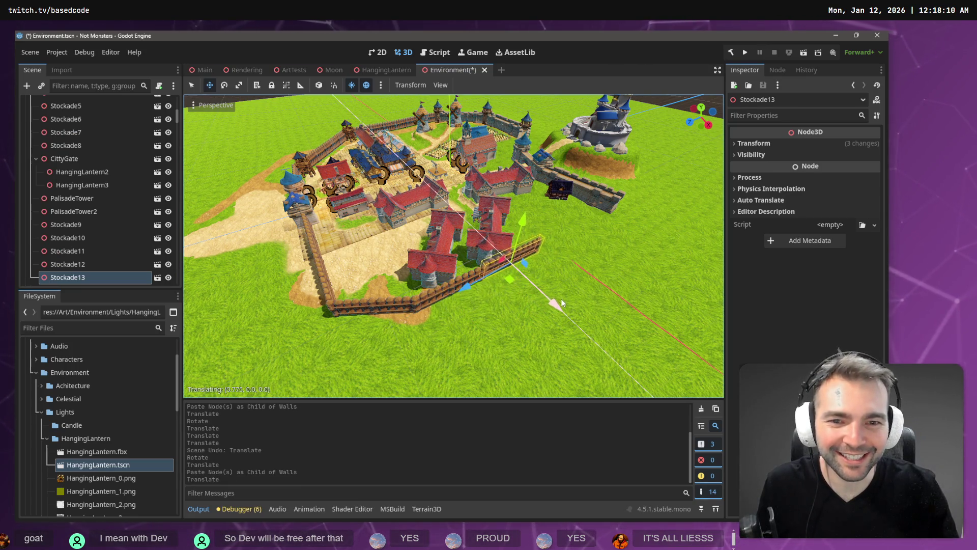
click(463, 290)
scroll(480, 246, up, 2)
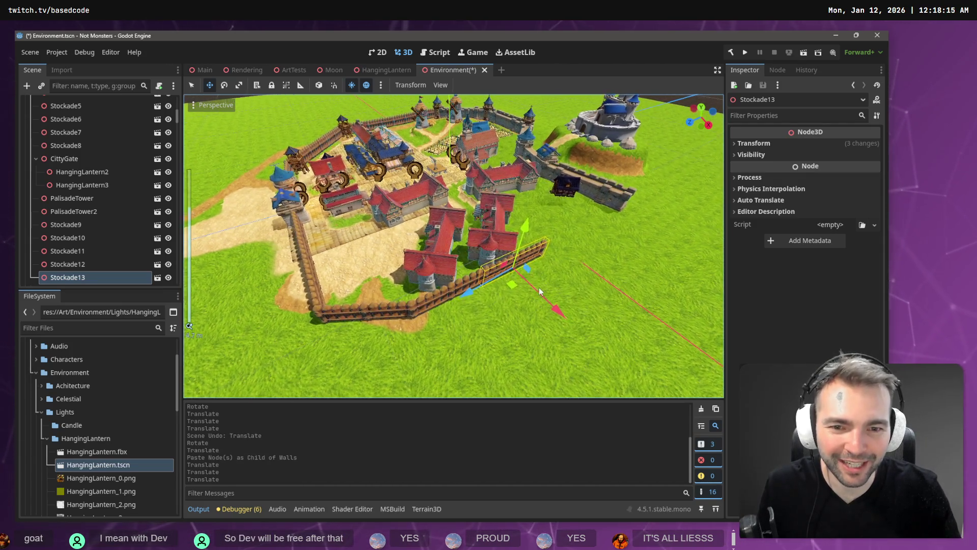
scroll(539, 289, up, 1)
drag(559, 311, 561, 311)
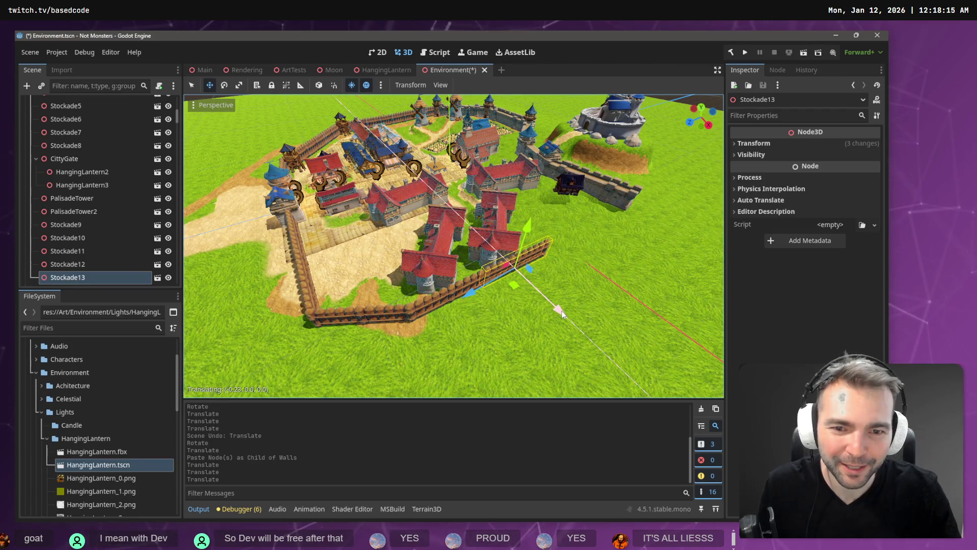
drag(471, 293, 472, 294)
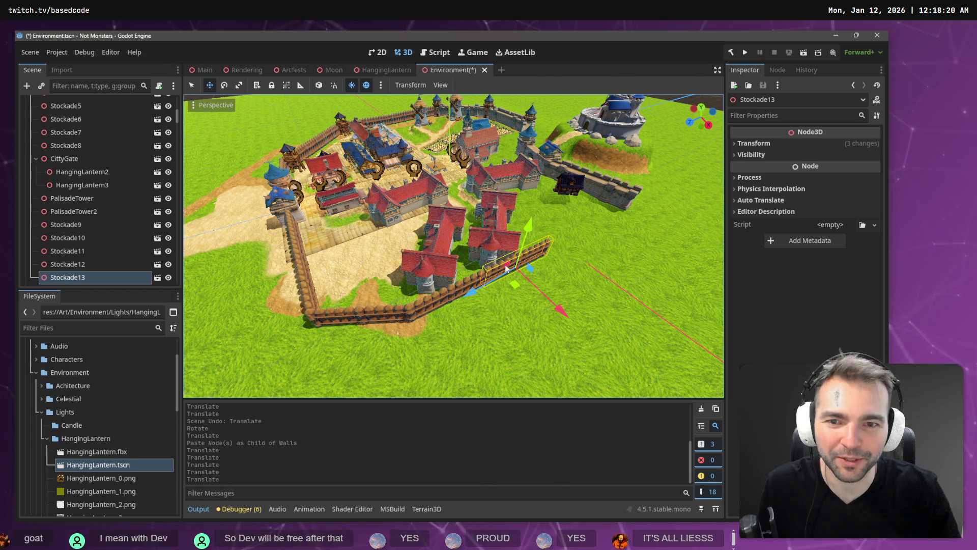
scroll(382, 196, down, 4)
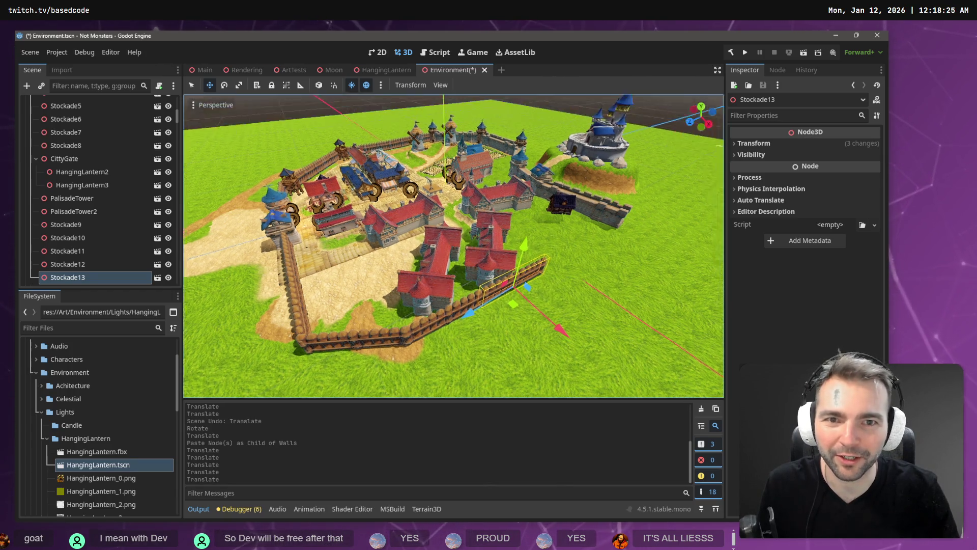
click(347, 129)
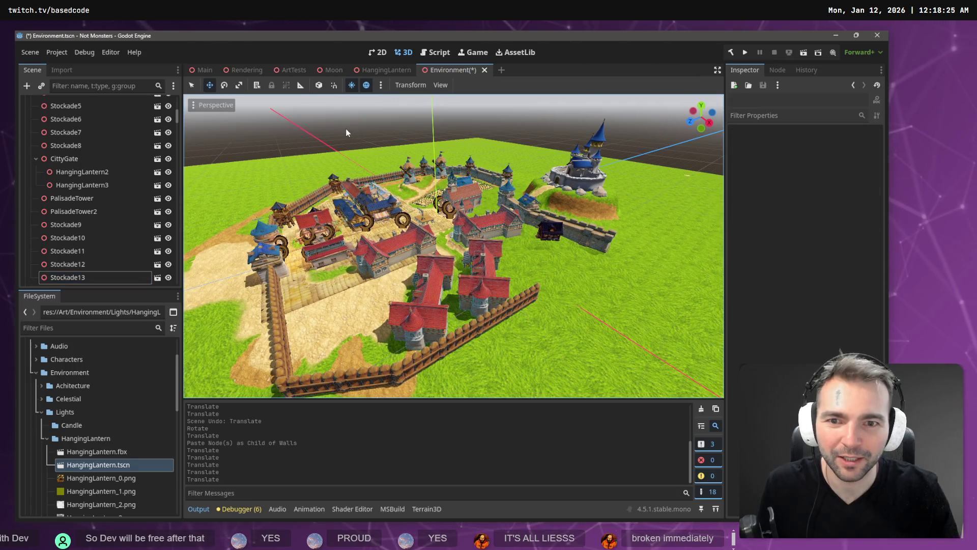
Paste another stockade copy, Stockade14, under Walls and slide it along the fence line
scroll(75, 173, up, 10)
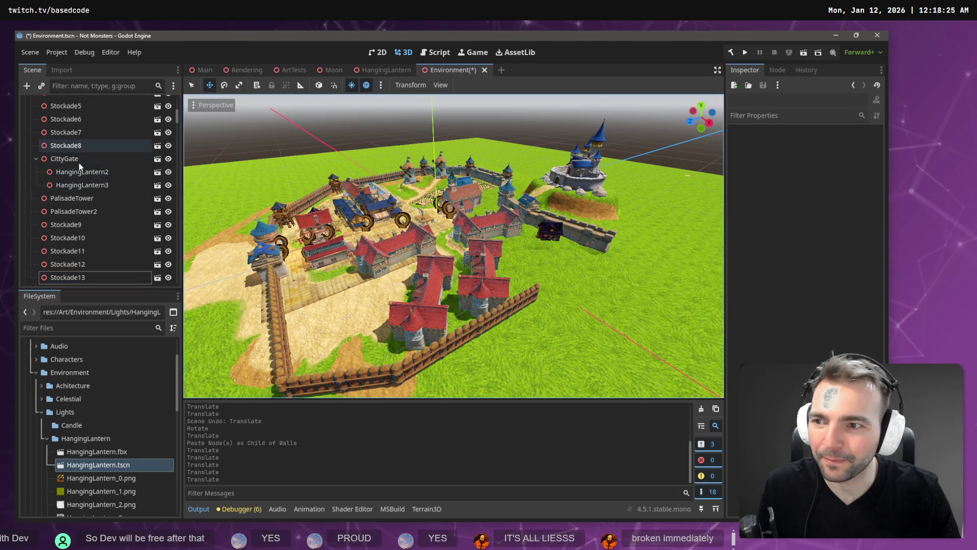
click(57, 103)
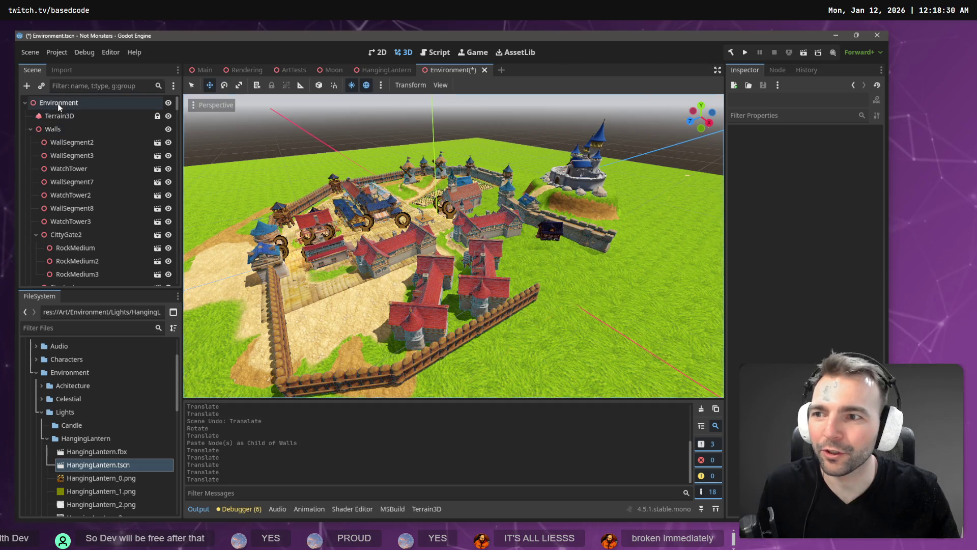
click(75, 115)
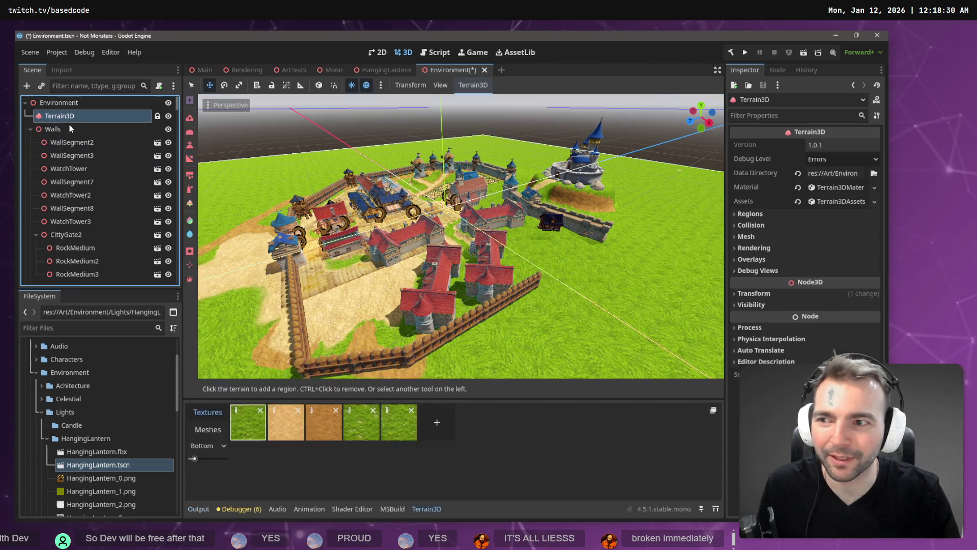
click(69, 124)
key(End)
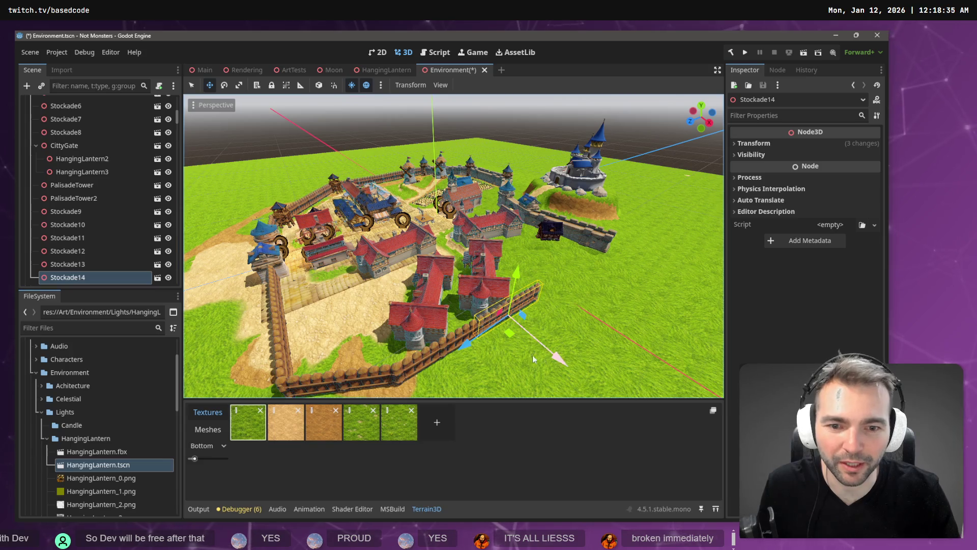
mouse_move(460, 349)
mouse_down()
mouse_move(539, 320)
mouse_move(540, 334)
mouse_move(615, 321)
mouse_up()
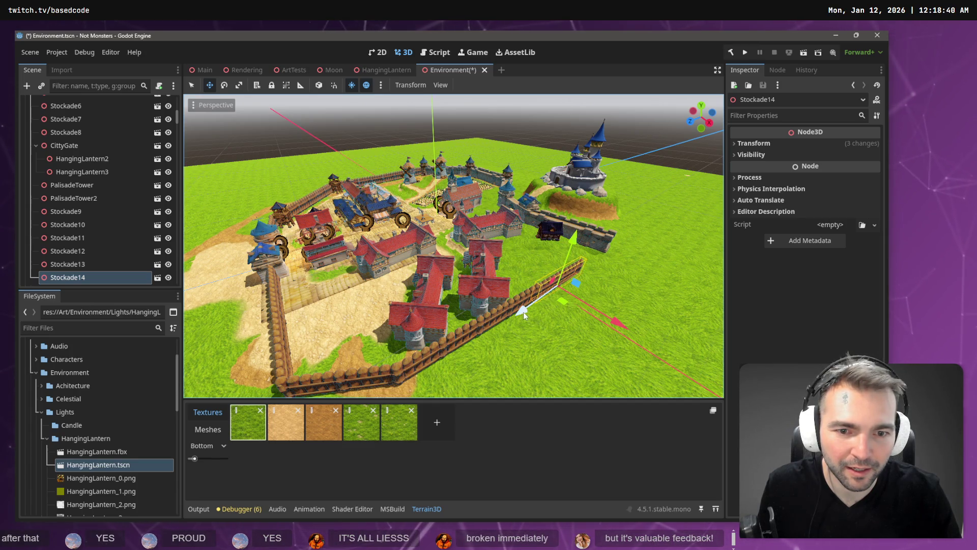
key(f)
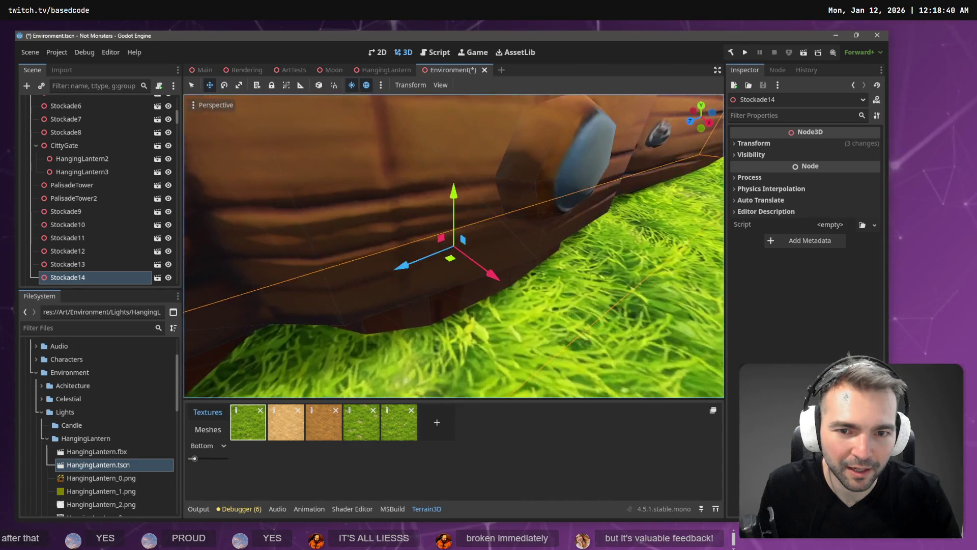
scroll(569, 302, down, 5)
drag(562, 302, 562, 303)
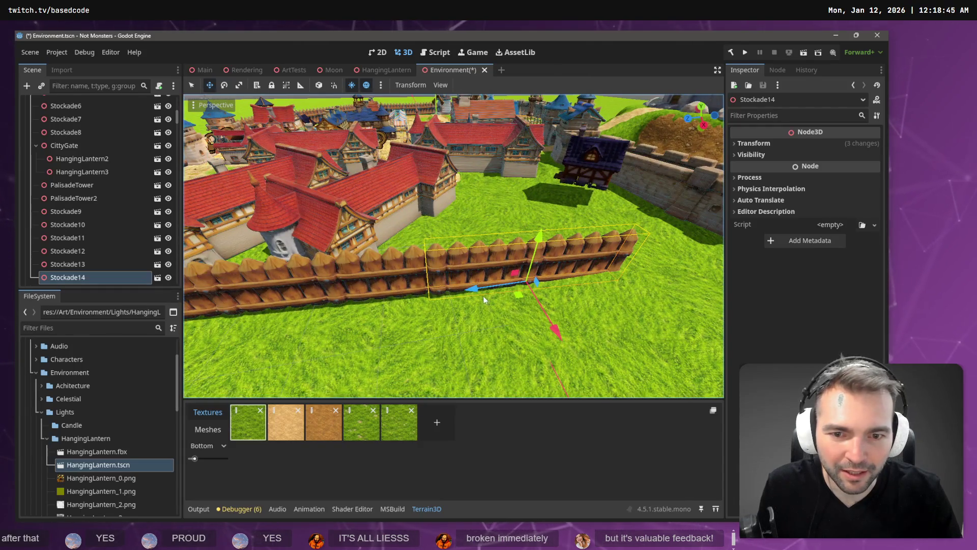
drag(478, 291, 479, 289)
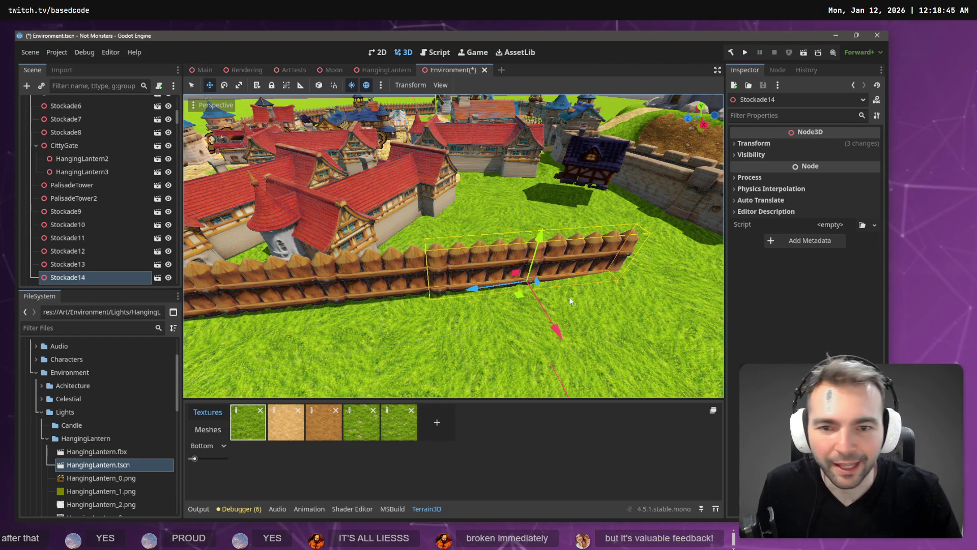
Set Stockade14's Transform rotation X to 0
click(756, 144)
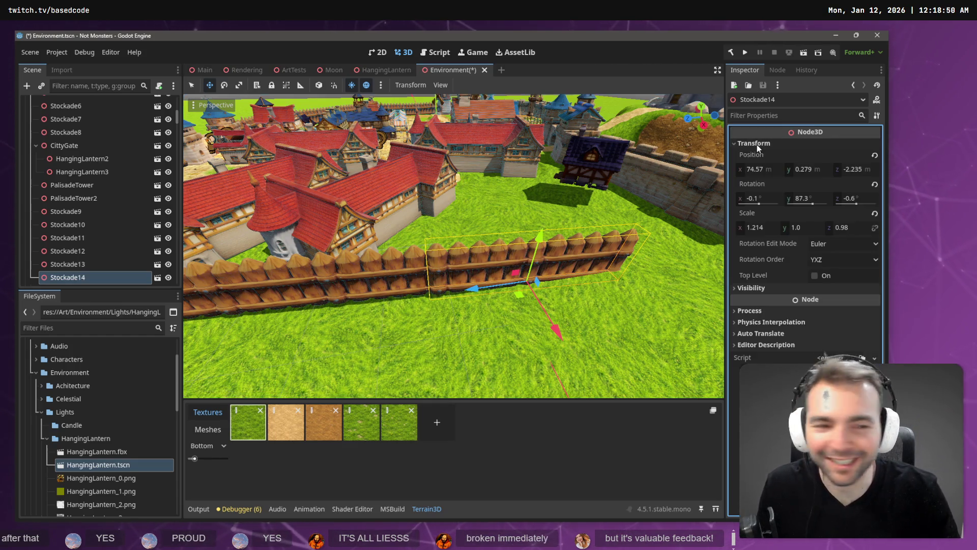
click(767, 200)
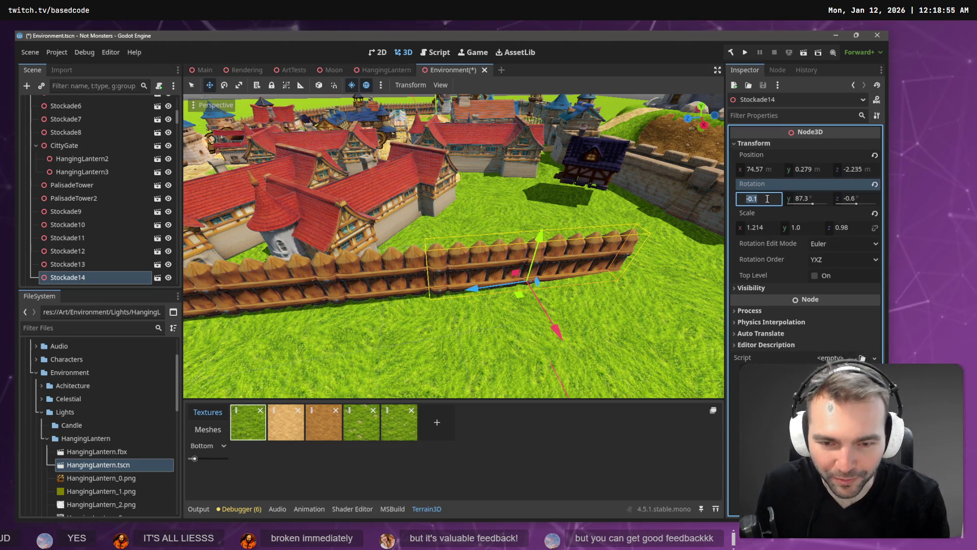
text(0)
key(Return)
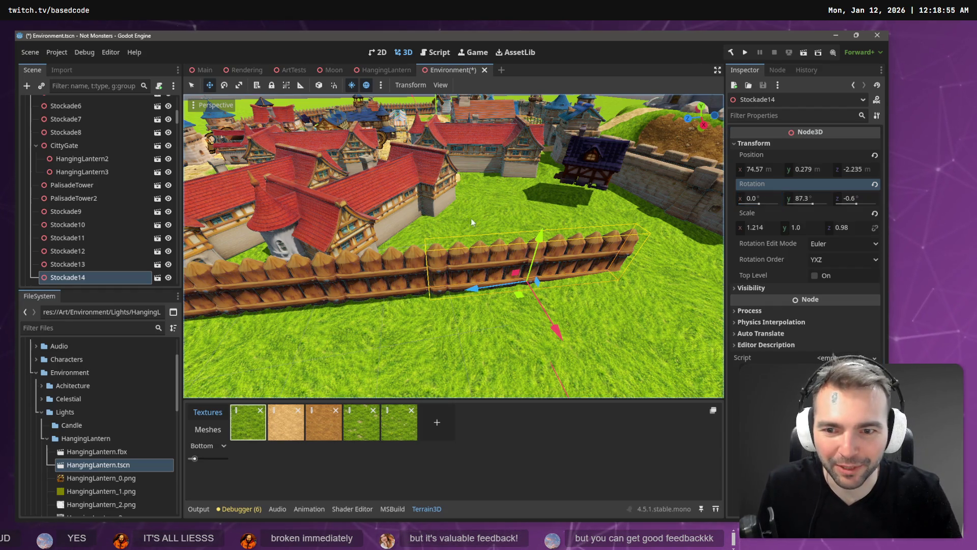
Lower Stockade11, Stockade12 and Stockade13 about 0.5 on Y so the fence meets the ground
scroll(453, 246, down, 5)
scroll(453, 246, up, 5)
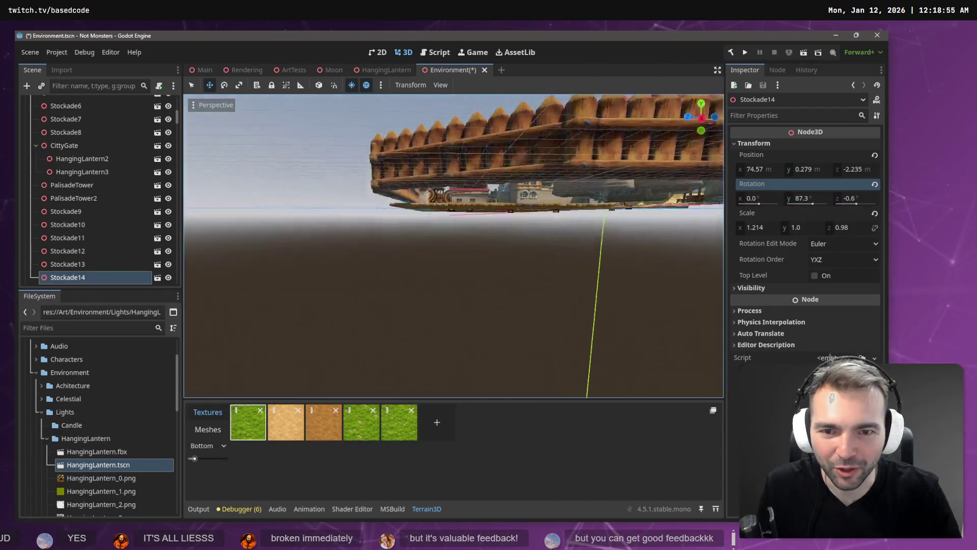
drag(453, 246, 451, 245)
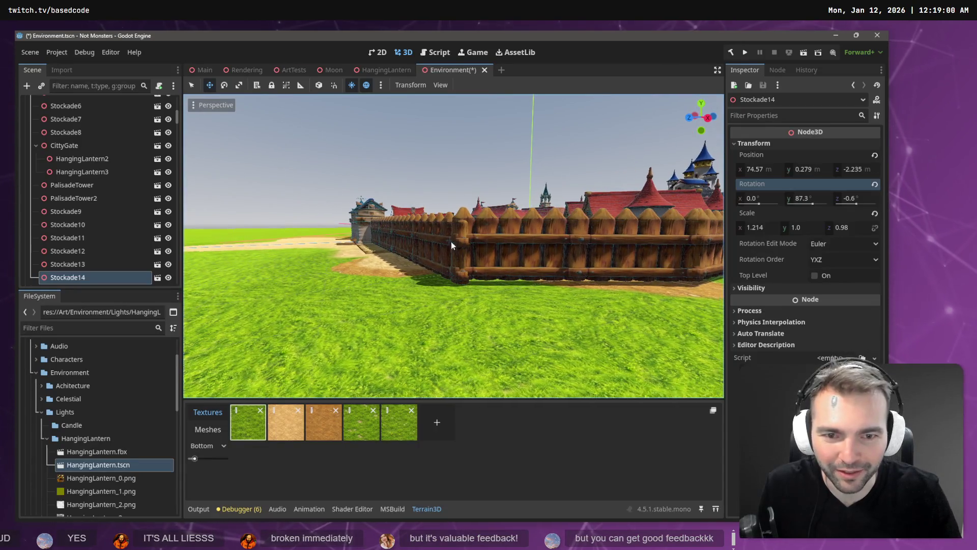
click(501, 246)
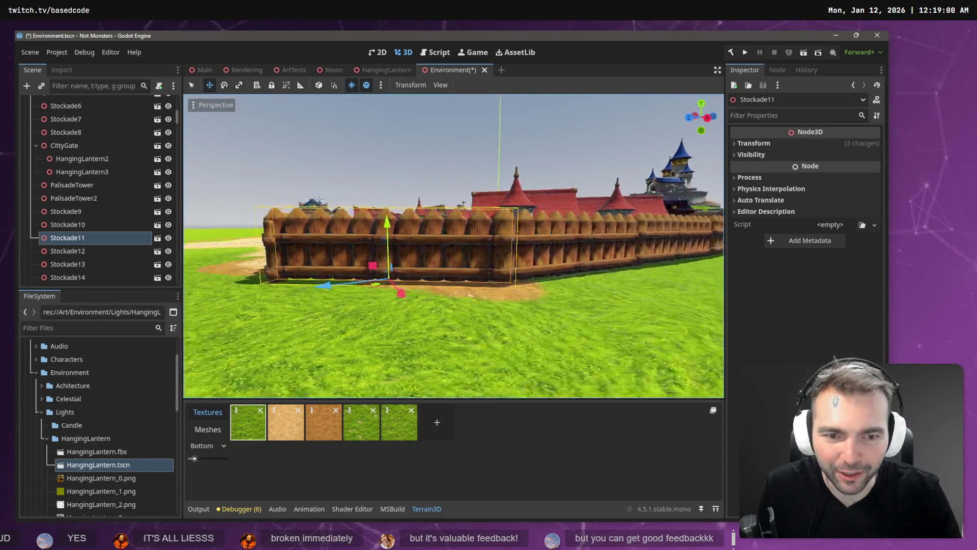
shift+click(577, 245)
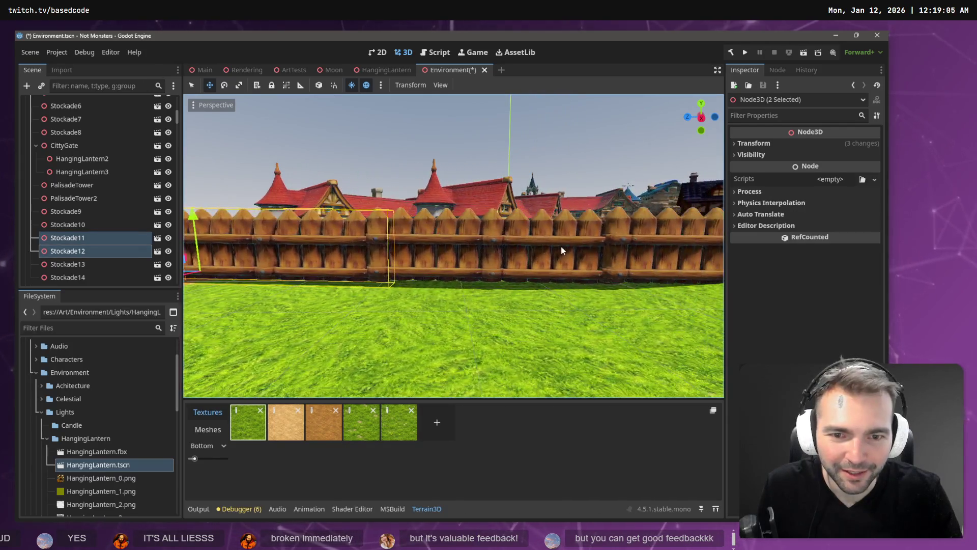
shift+click(560, 246)
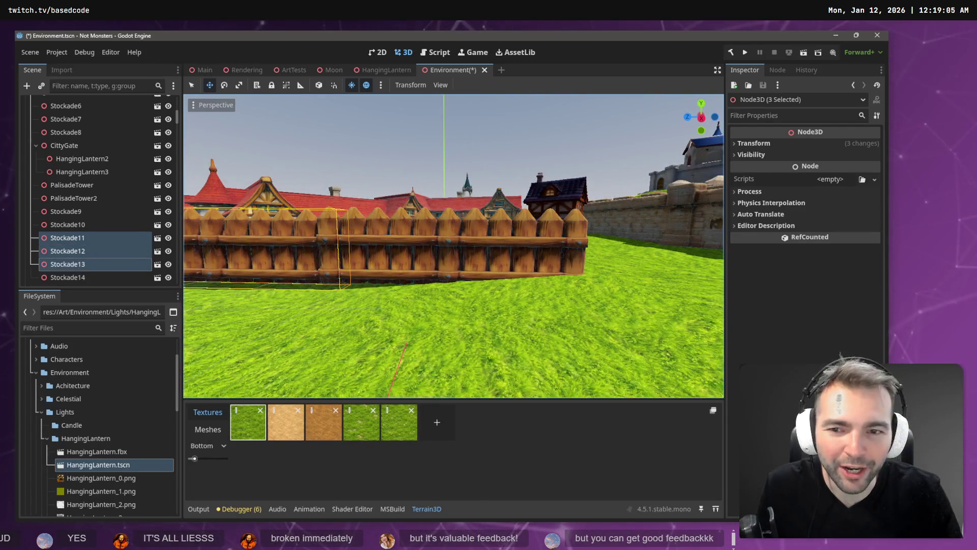
key(s)
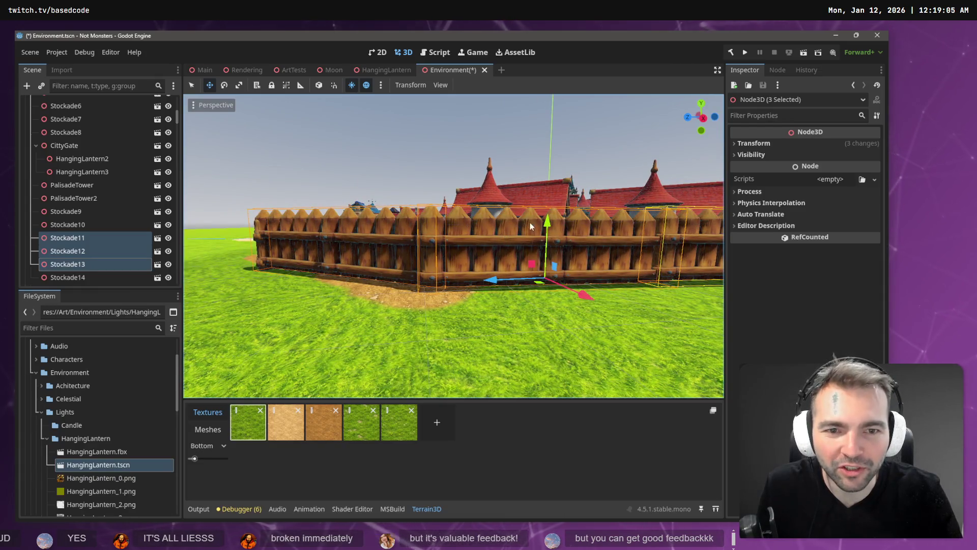
drag(547, 223, 514, 300)
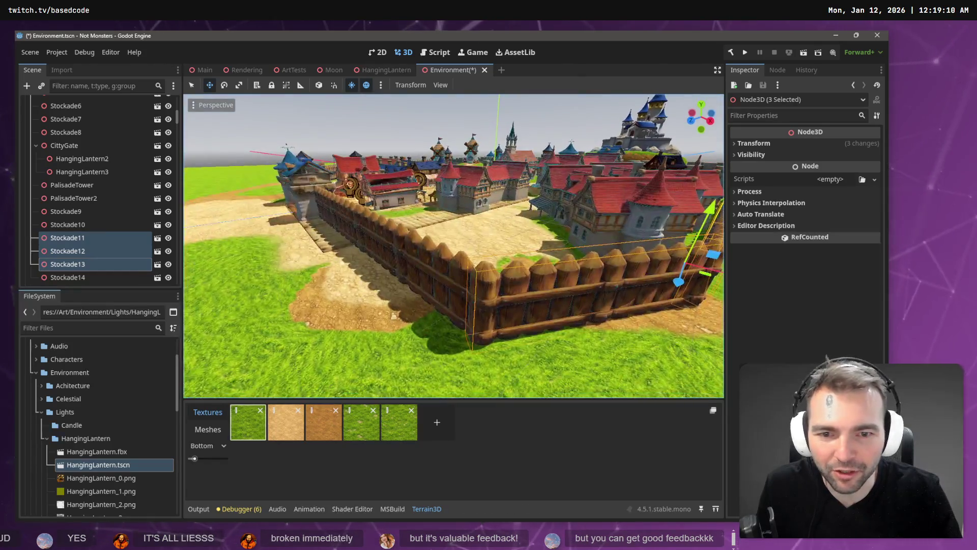
mouse_move(437, 248)
mouse_down()
mouse_move(622, 275)
mouse_move(601, 284)
mouse_up()
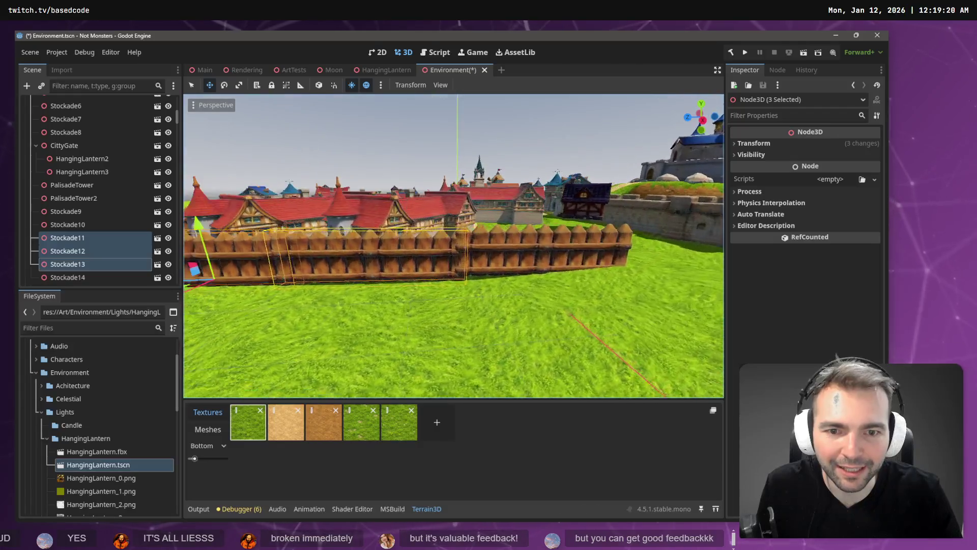
Tilt Stockade14 about 2.7° on Z, from -0.6° to 2.1°
click(613, 239)
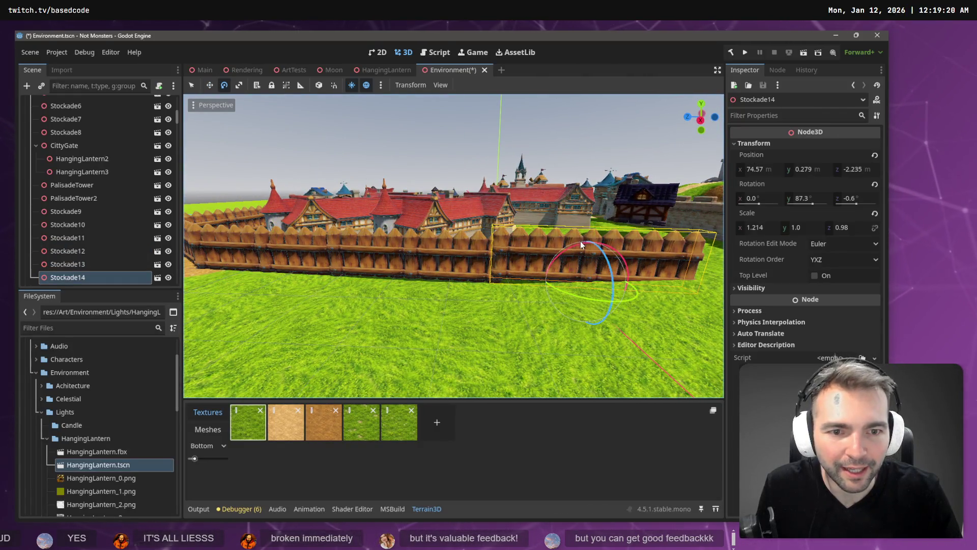
key(e)
drag(579, 242, 579, 246)
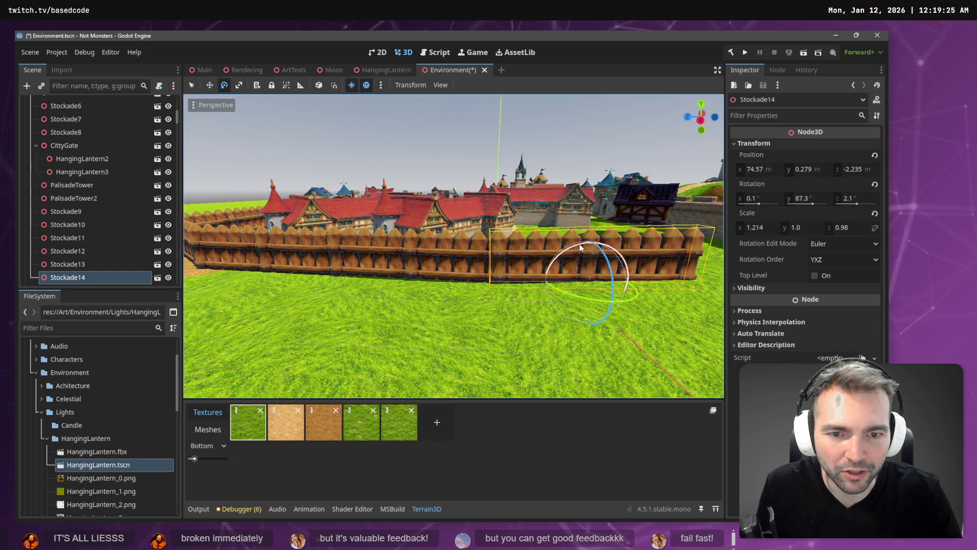
Inspect the fence for gaps, select Stockade10 and return to the Move tool
drag(472, 248, 511, 225)
click(457, 219)
click(511, 225)
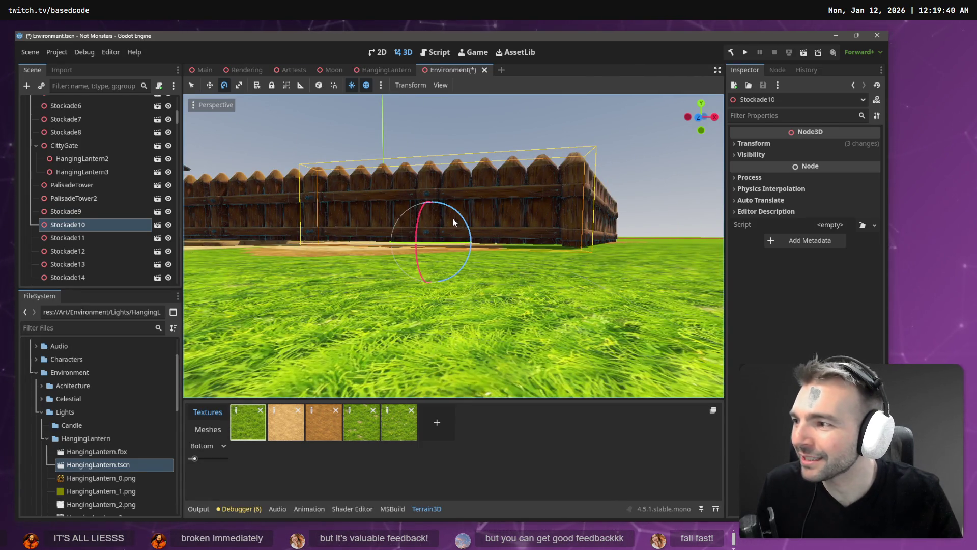
key(w)
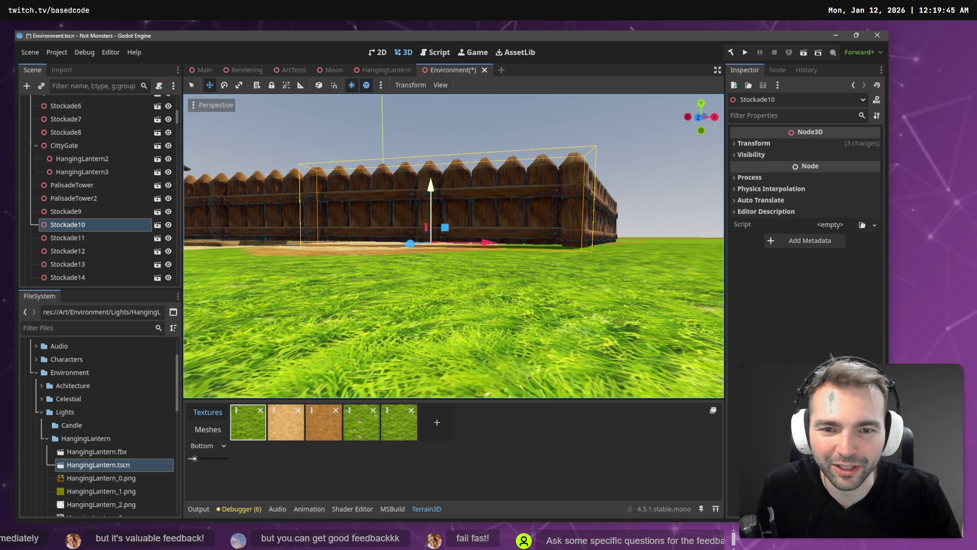
key(w)
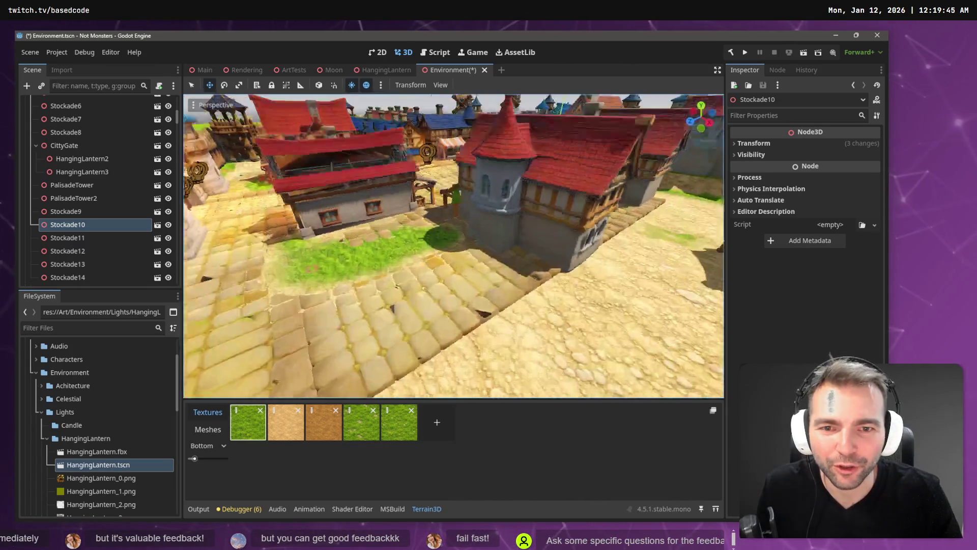
key(s)
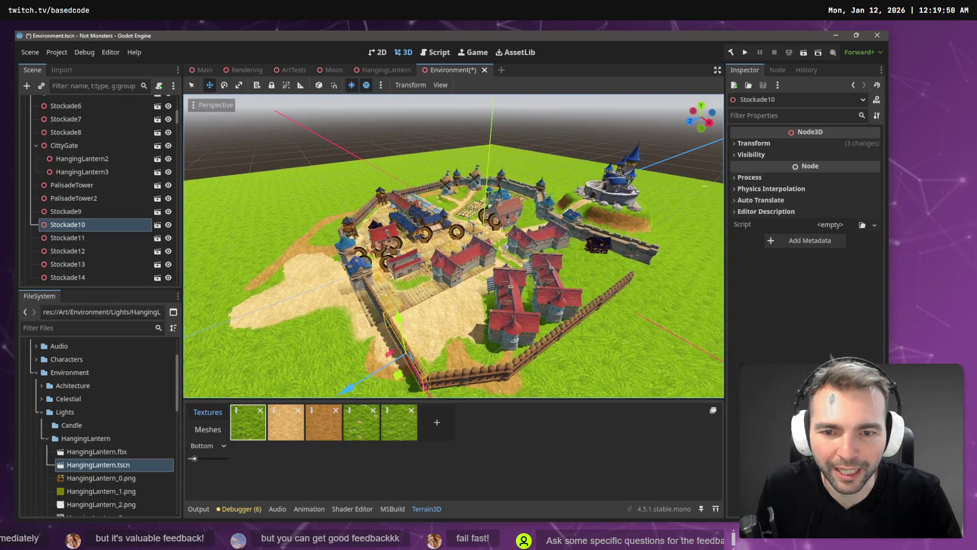
key(w)
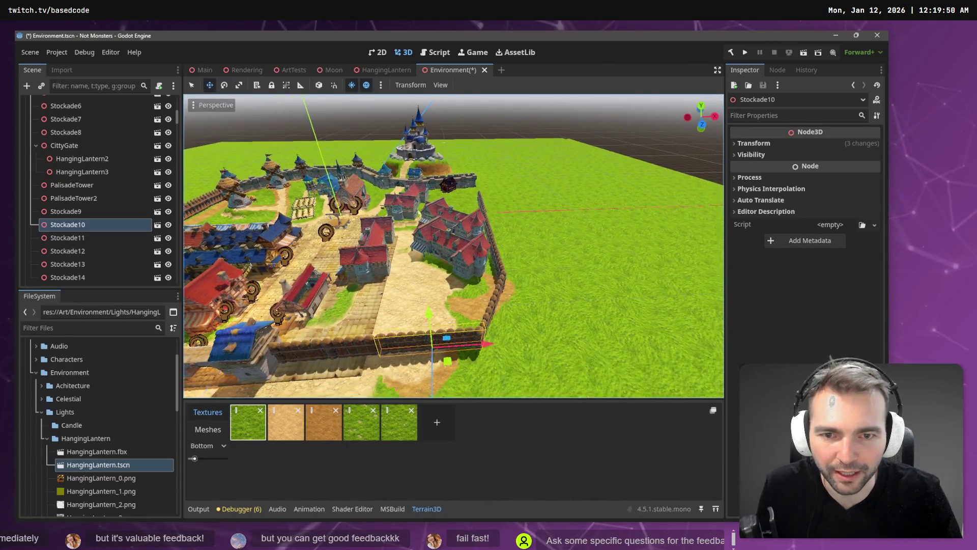
key(w)
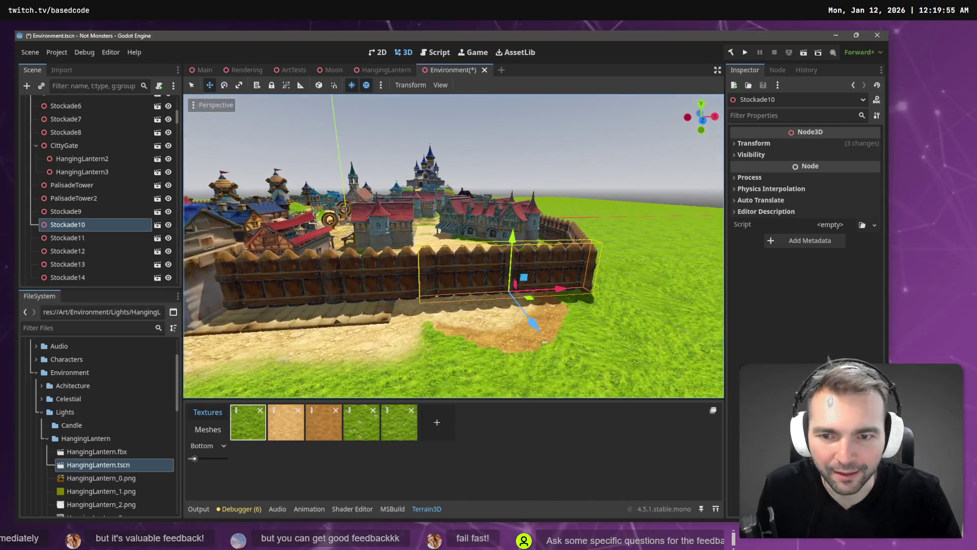
key(w)
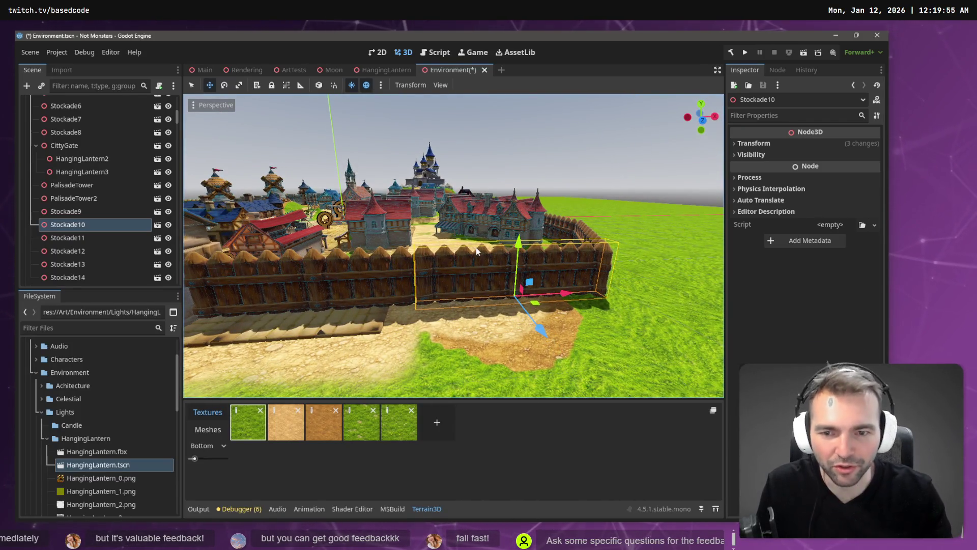
Slide Cobblestone50 about 15 units along X
click(340, 319)
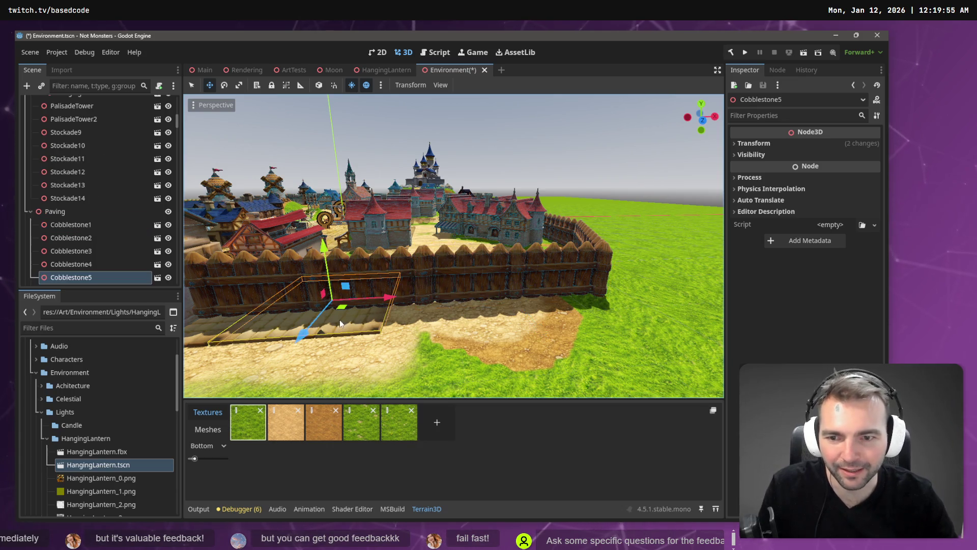
key(Escape)
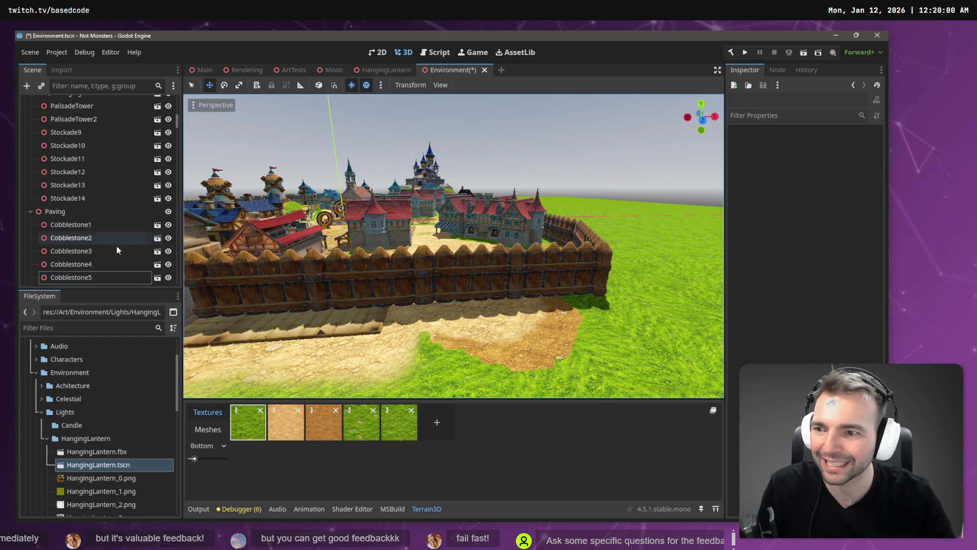
click(325, 294)
drag(392, 298, 504, 308)
Slide Cobblestone51 about 30.5 units along X inside the stockade fence
scroll(97, 145, up, 10)
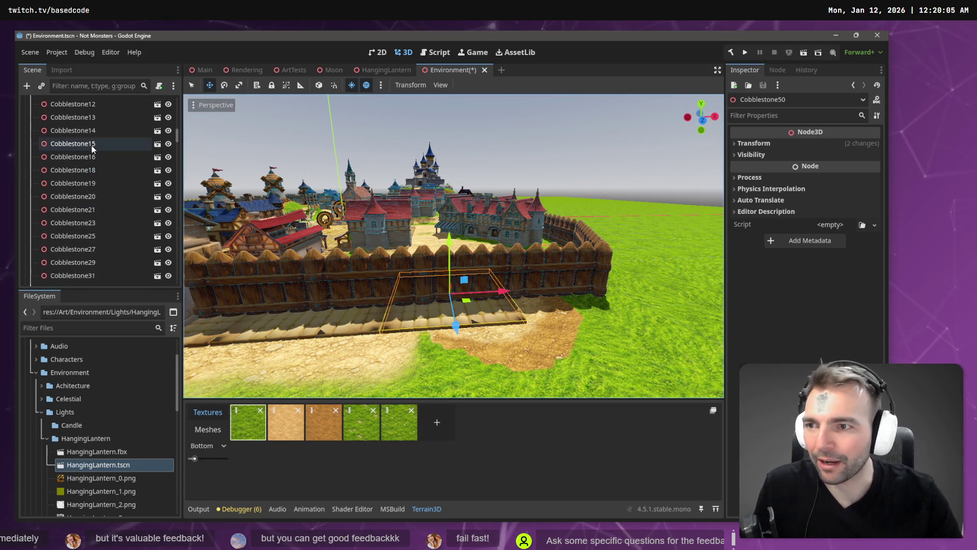
click(56, 273)
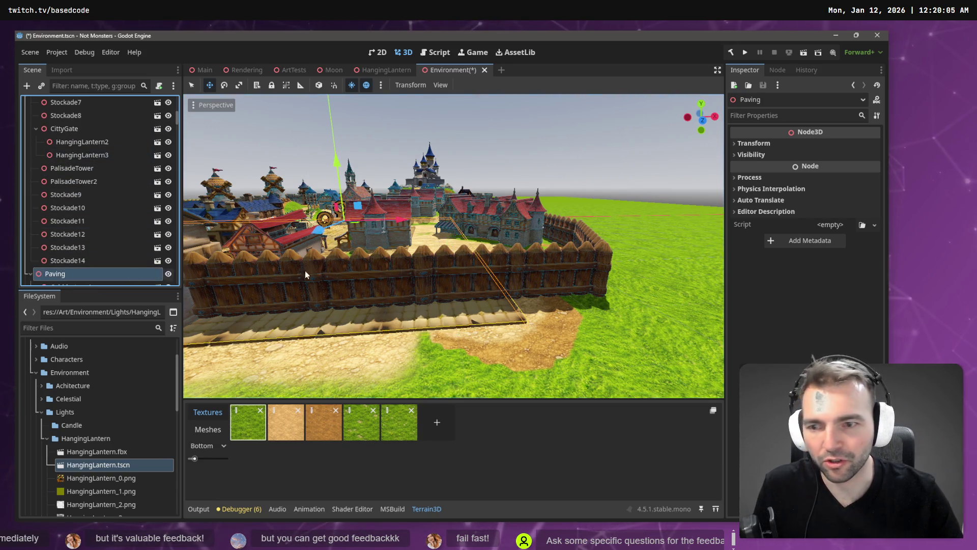
click(481, 294)
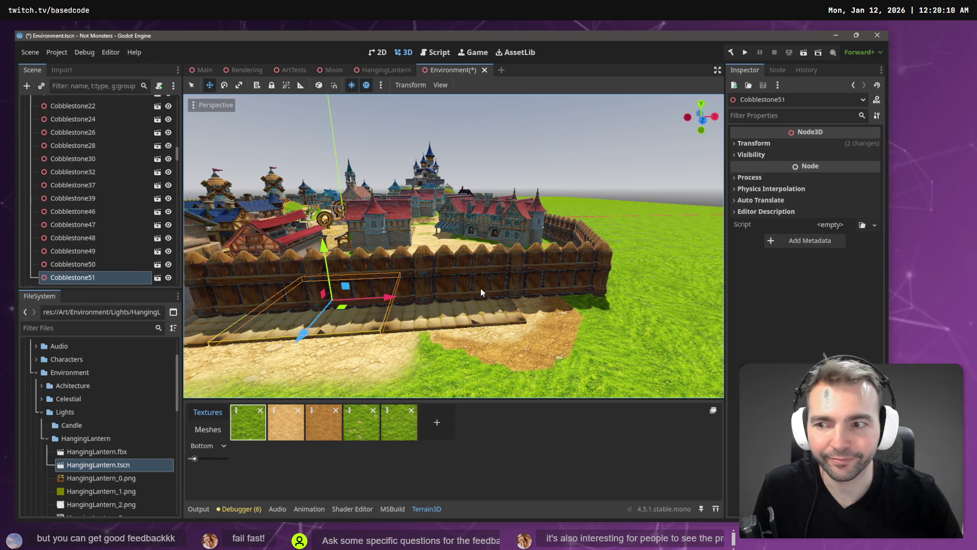
mouse_move(383, 304)
mouse_down()
mouse_move(606, 295)
mouse_move(597, 267)
mouse_up()
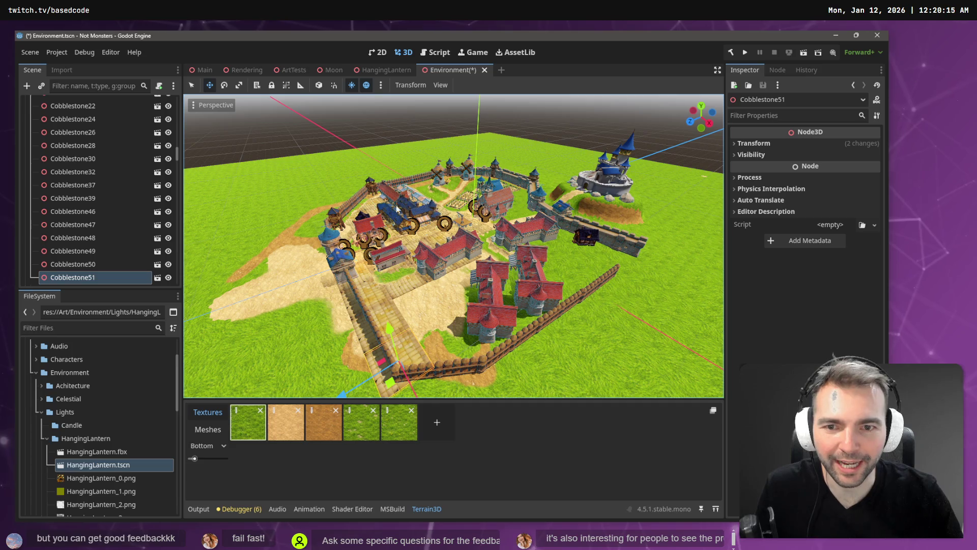
drag(434, 237, 434, 236)
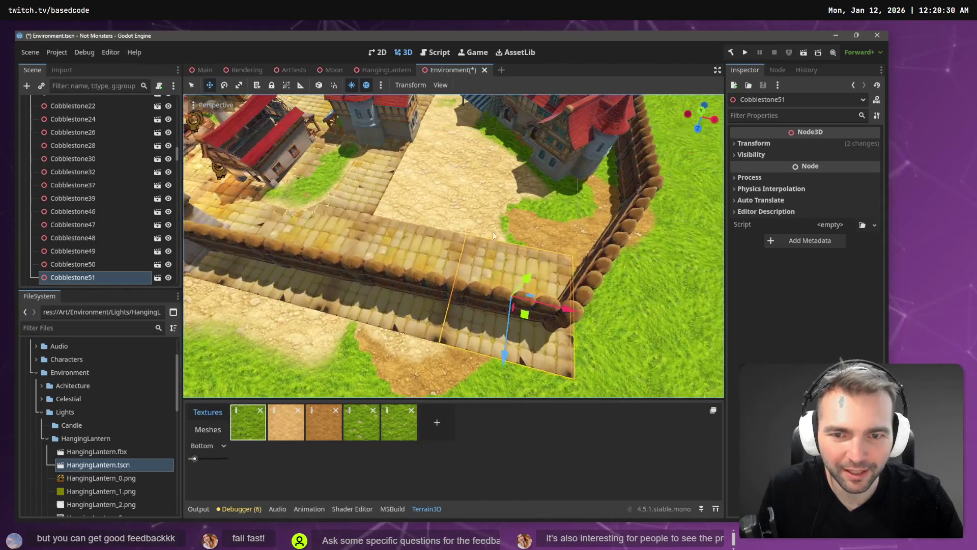
Move Cobblestone50 and Cobblestone52 about 7 units back along Z
shift+click(393, 249)
scroll(94, 187, up, 5)
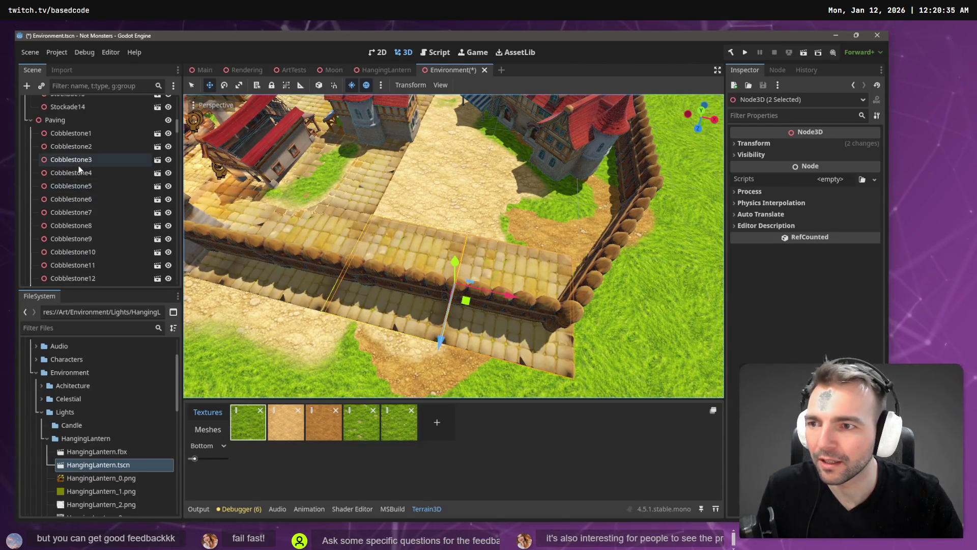
scroll(79, 166, up, 3)
click(72, 146)
shift+click(459, 224)
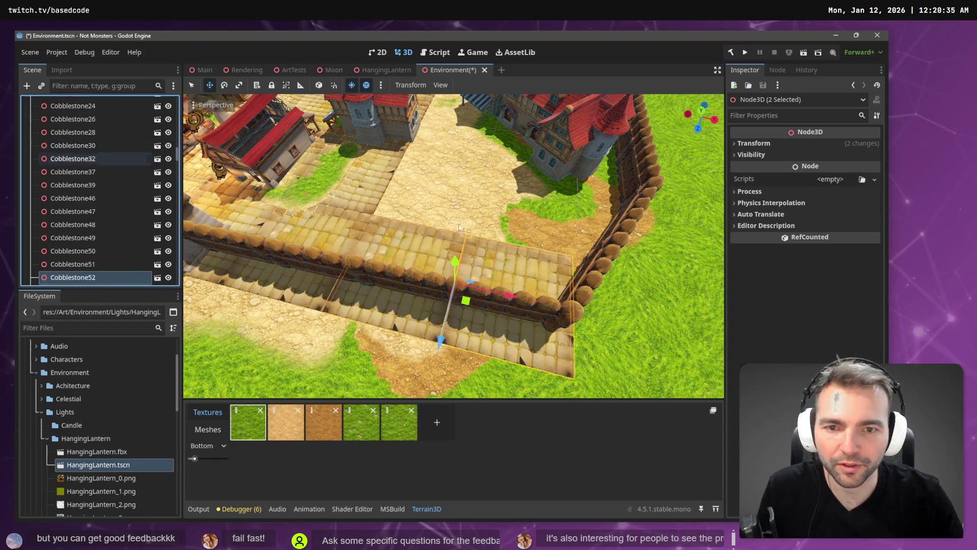
drag(440, 339, 468, 237)
scroll(526, 215, down, 5)
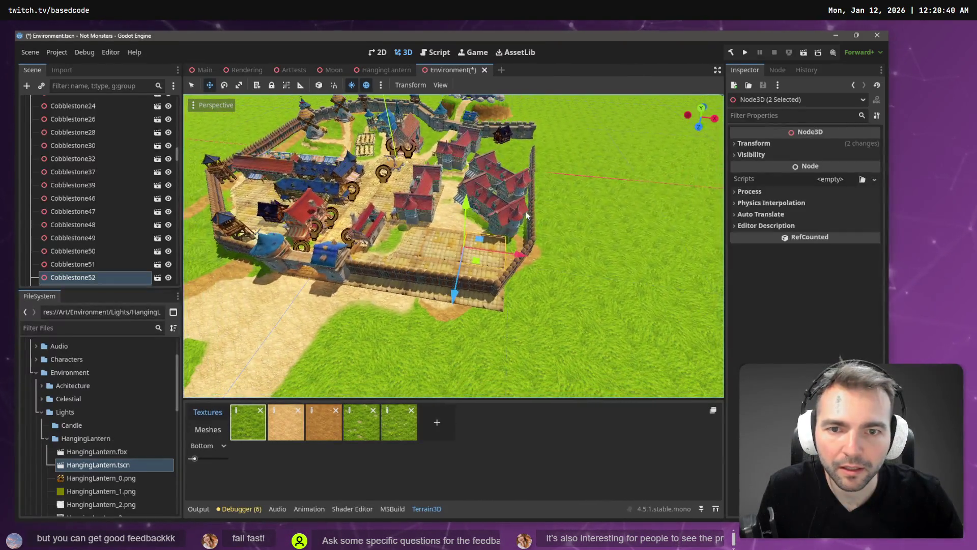
scroll(93, 203, up, 5)
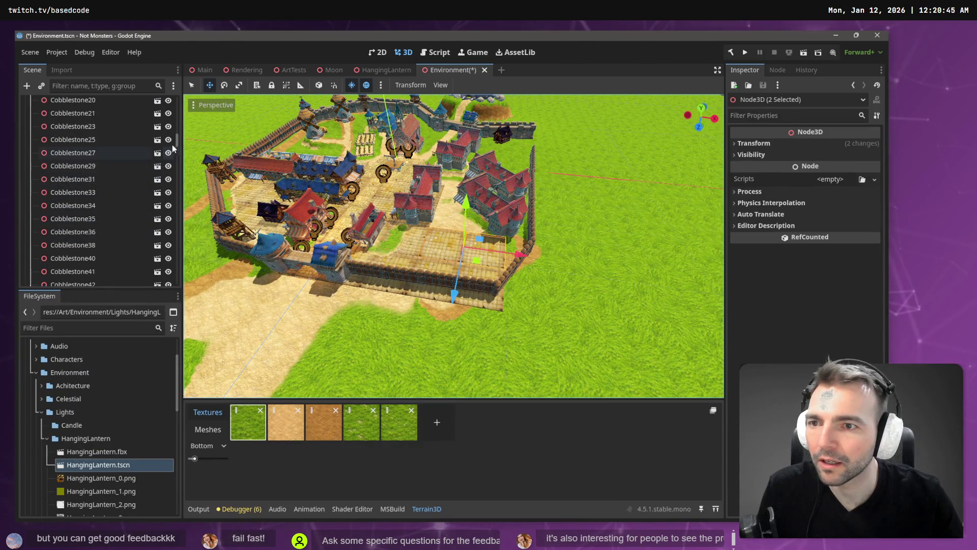
scroll(176, 121, up, 5)
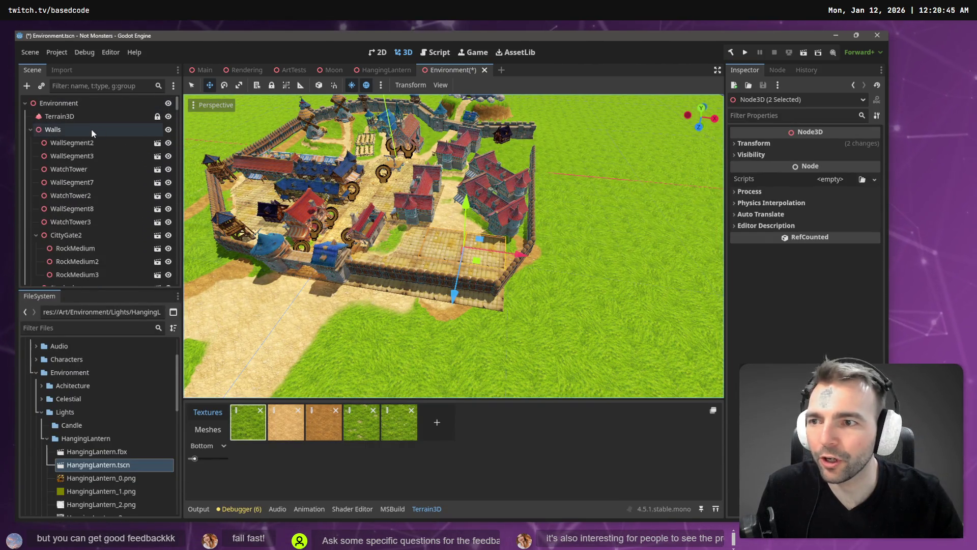
Shift the cobblestone pieces by the southern wall further back along Z and fine-tune them
click(446, 293)
drag(449, 343, 475, 257)
key(f)
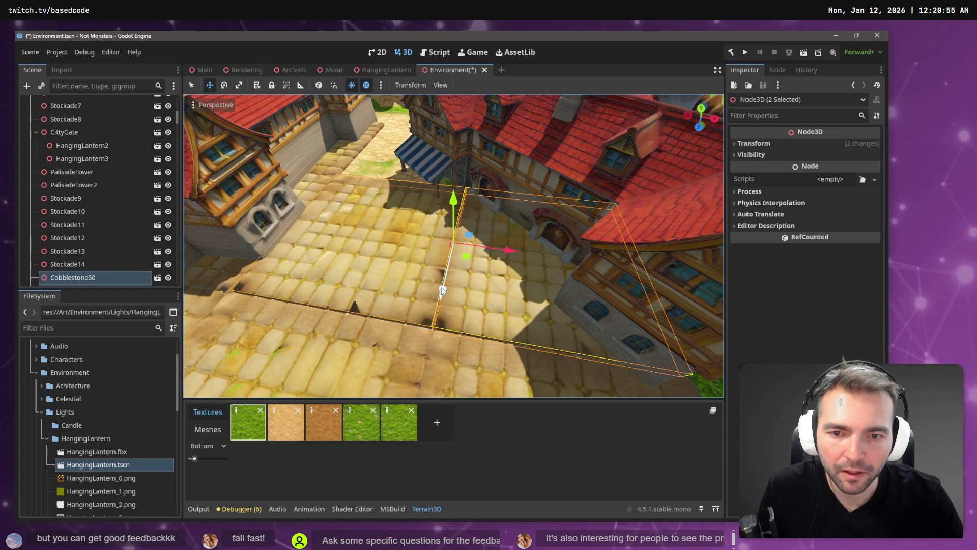
drag(442, 291, 442, 291)
scroll(443, 292, down, 10)
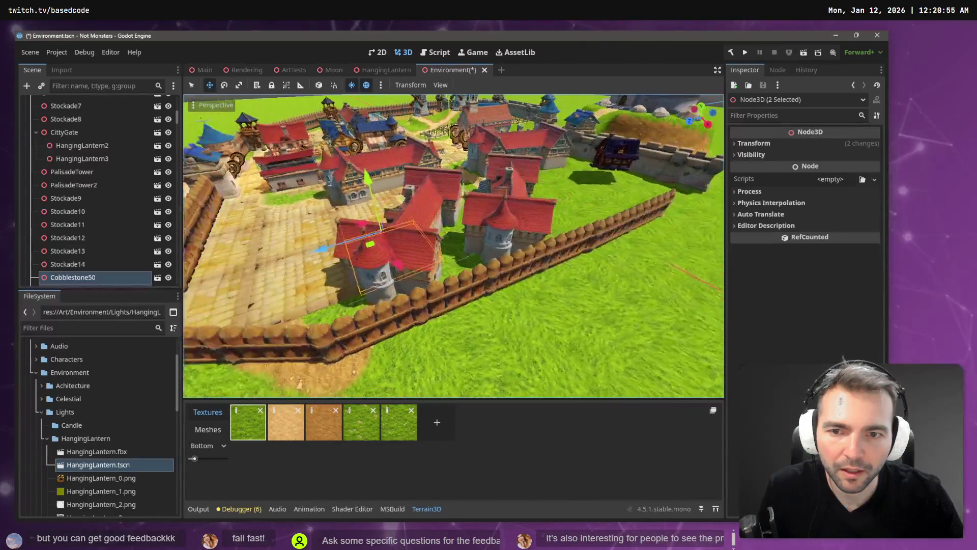
scroll(443, 292, down, 5)
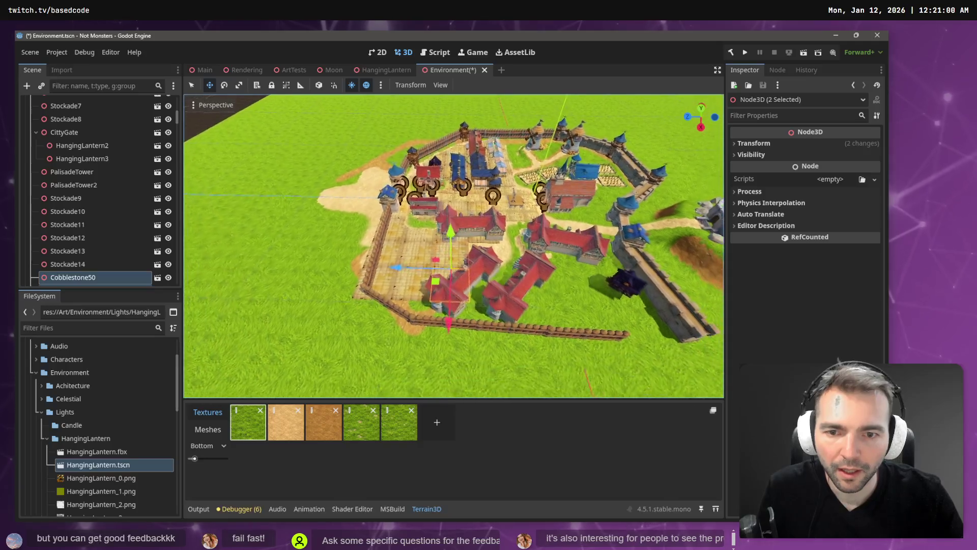
scroll(443, 292, down, 2)
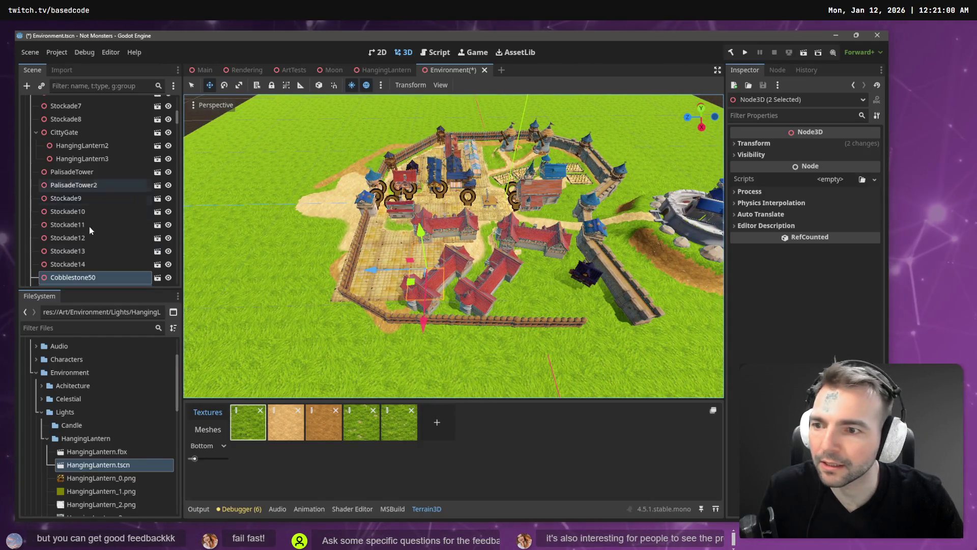
scroll(93, 233, up, 10)
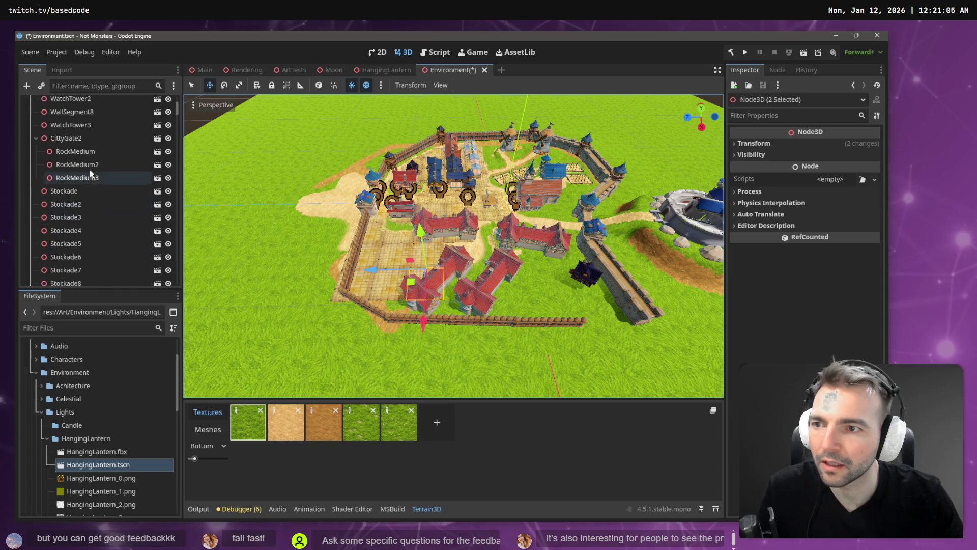
Duplicate the two cobblestone pieces as Cobblestone51 and Cobblestone52, offset about 15 units along Z
click(71, 132)
key(ctrl+z)
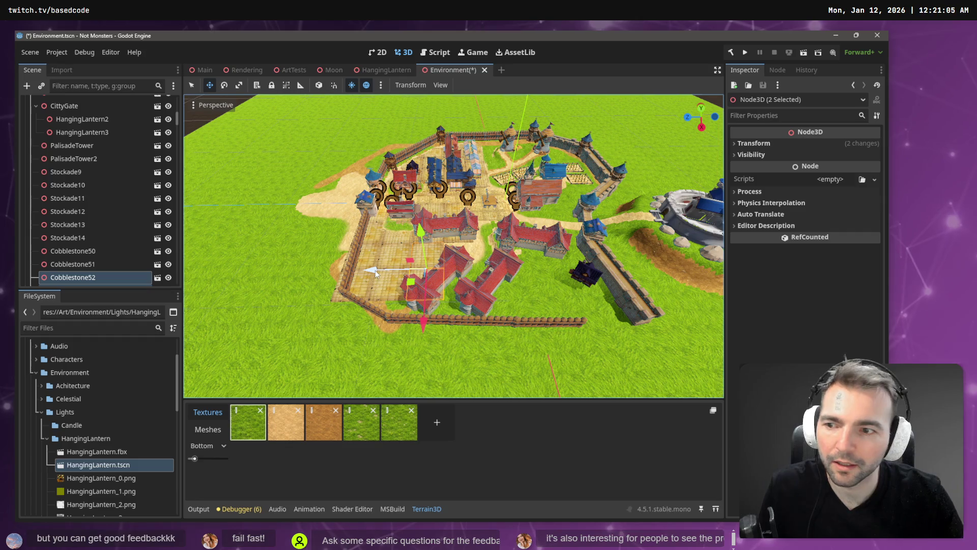
drag(381, 270, 409, 273)
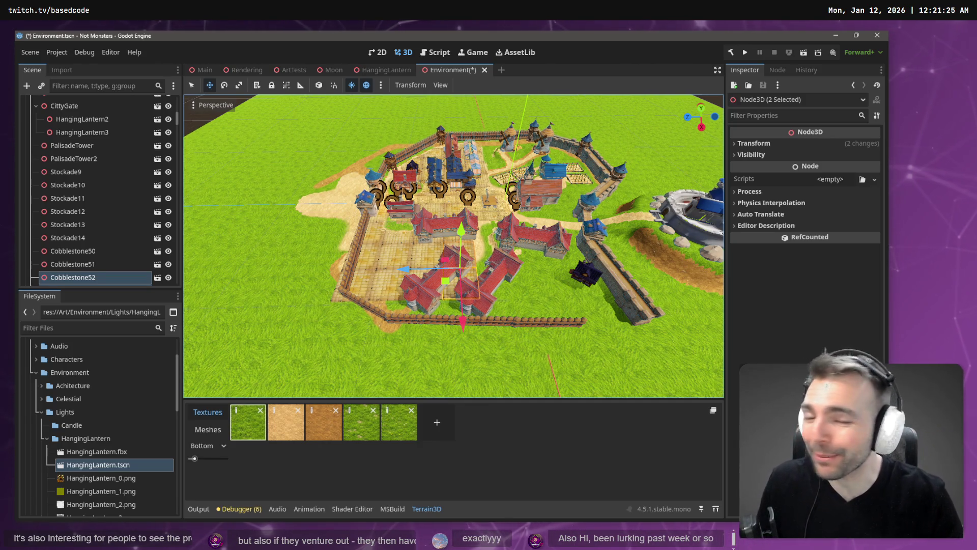
scroll(399, 248, up, 5)
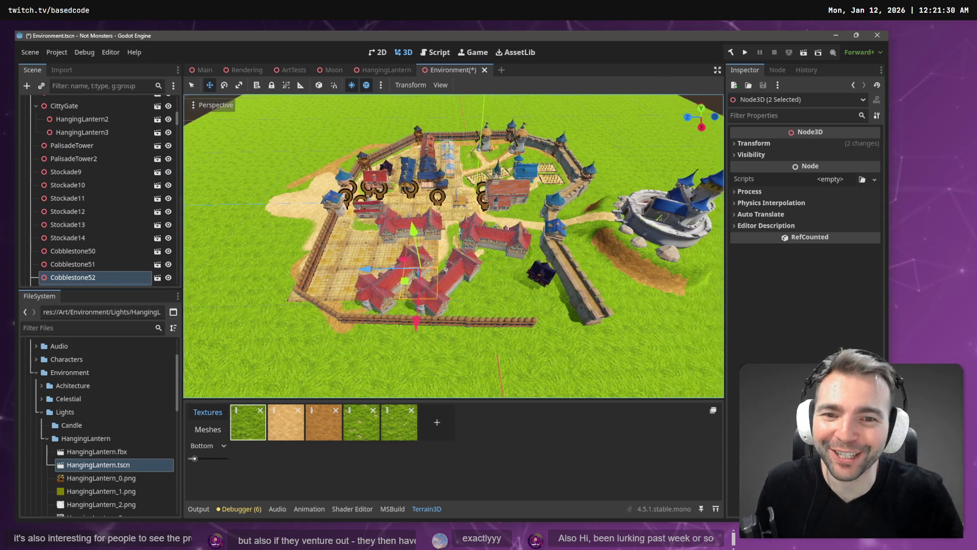
scroll(400, 248, up, 6)
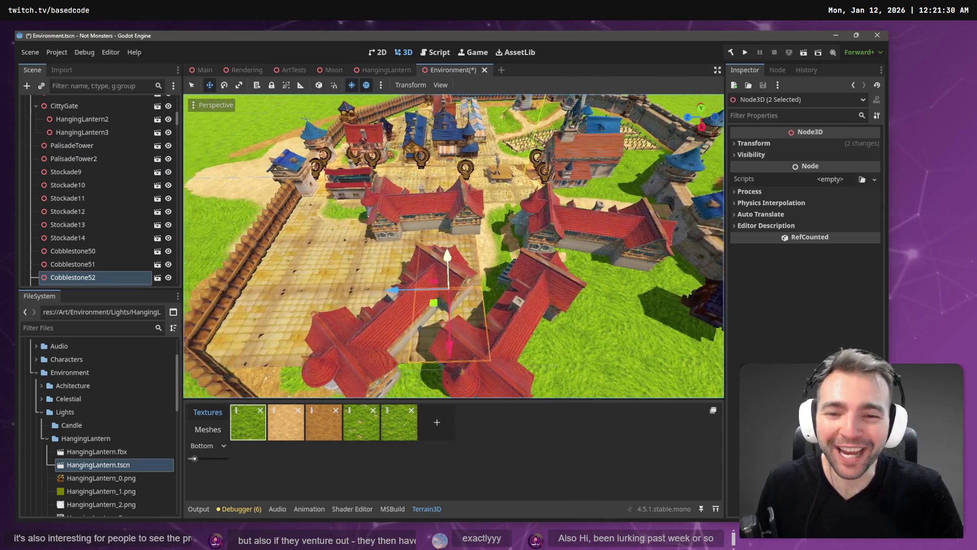
scroll(408, 246, down, 3)
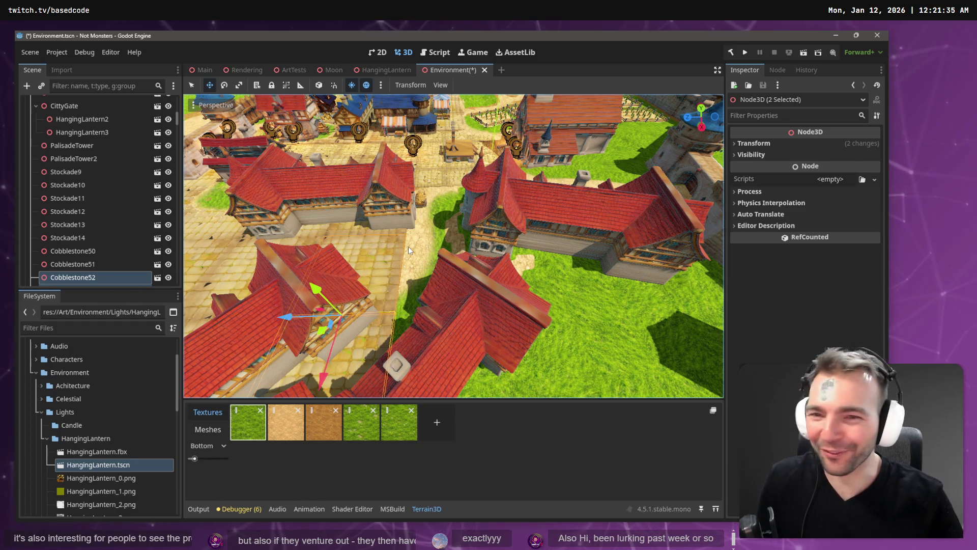
mouse_move(408, 246)
mouse_down()
mouse_move(448, 227)
mouse_move(412, 239)
mouse_move(409, 223)
mouse_move(407, 251)
mouse_up()
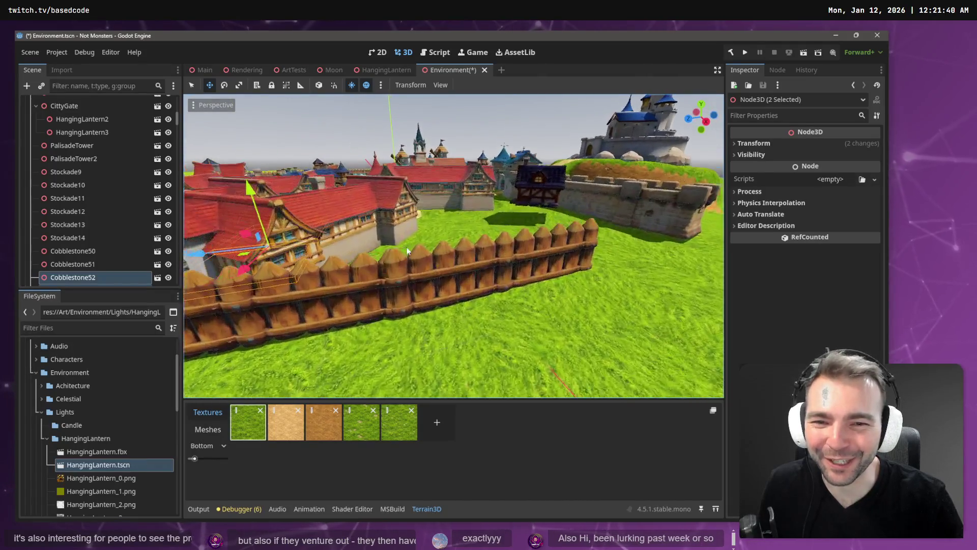
Copy Stockade14 into Walls as Stockade15 and slide it along Z and X to the stone wall
click(468, 265)
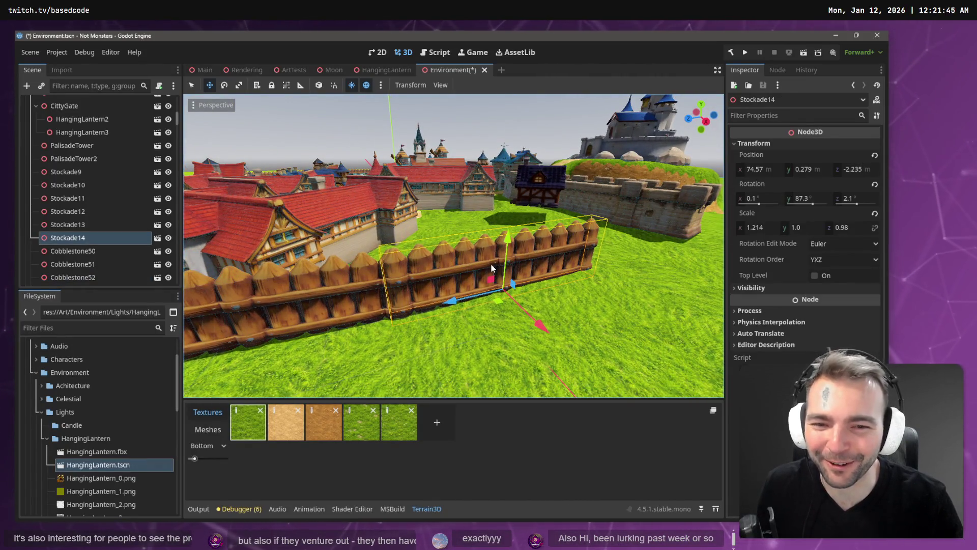
scroll(68, 227, up, 10)
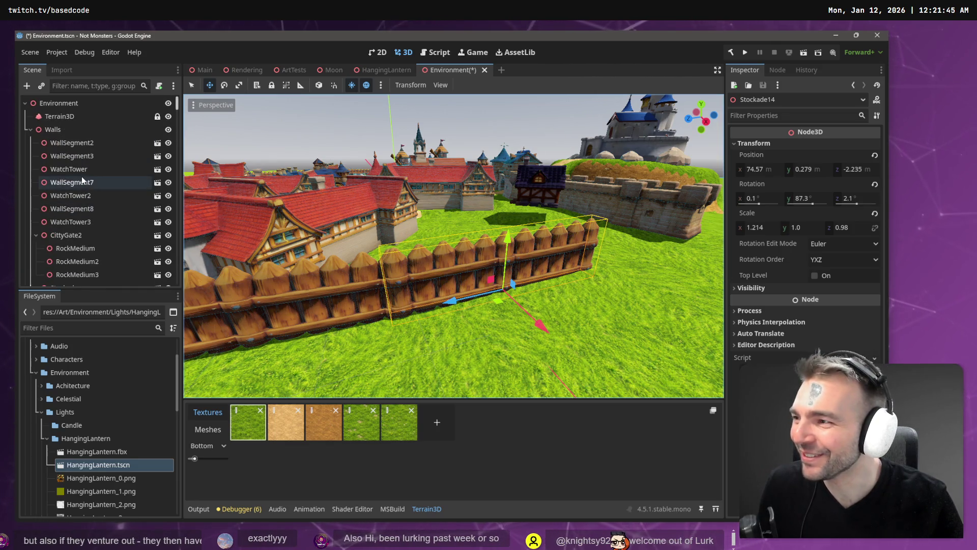
click(82, 130)
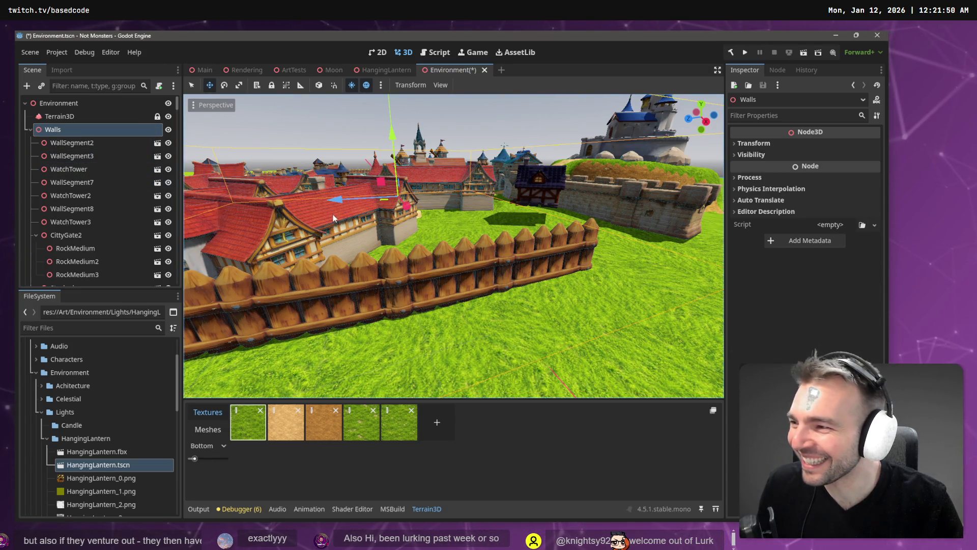
click(517, 291)
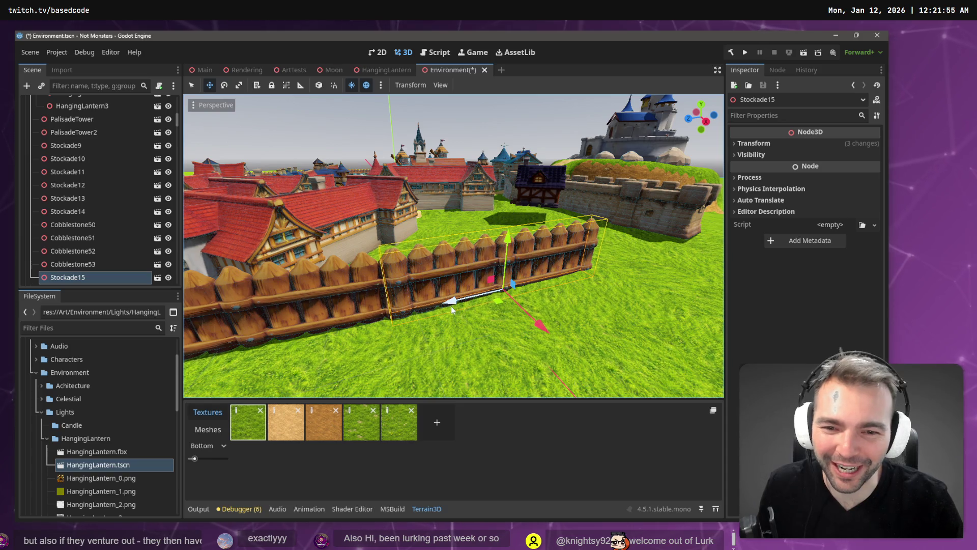
drag(451, 306, 618, 277)
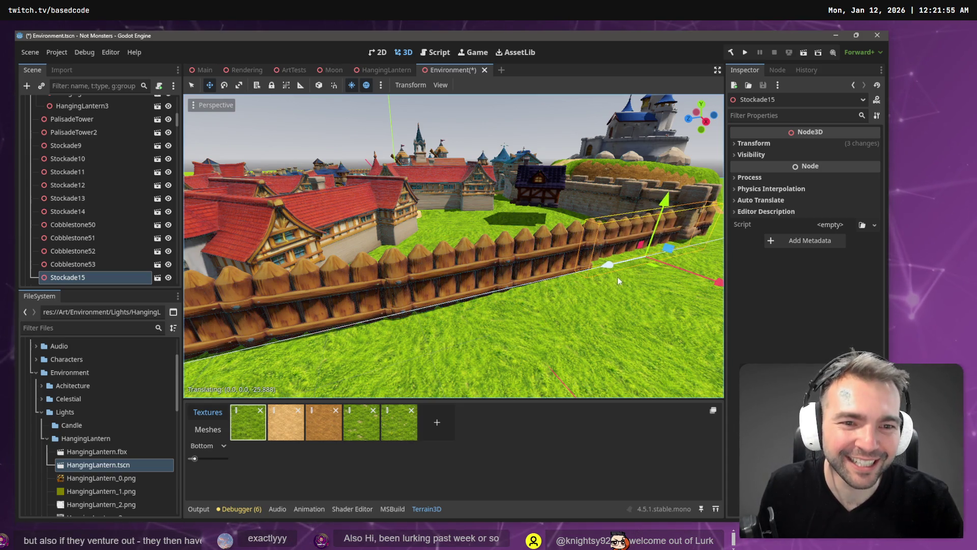
right_click(618, 277)
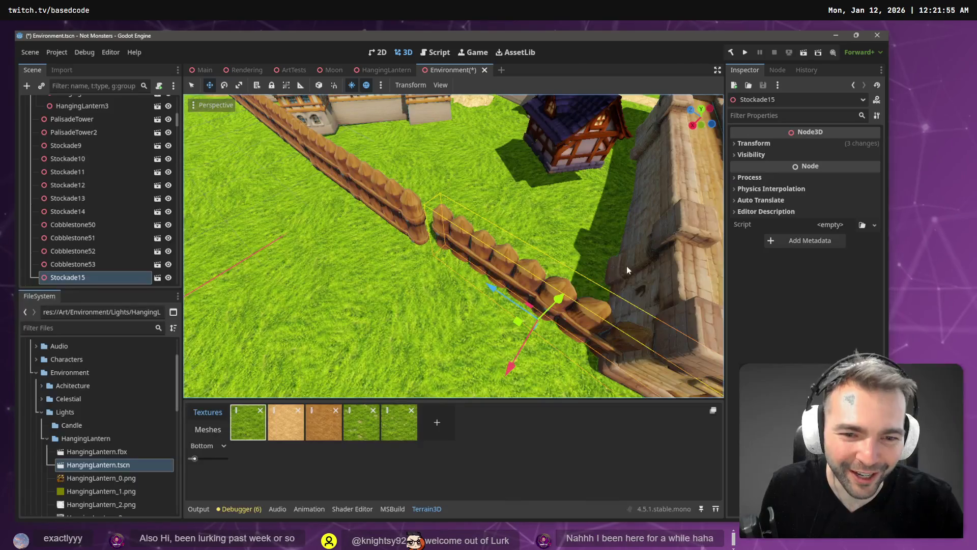
drag(508, 368, 497, 381)
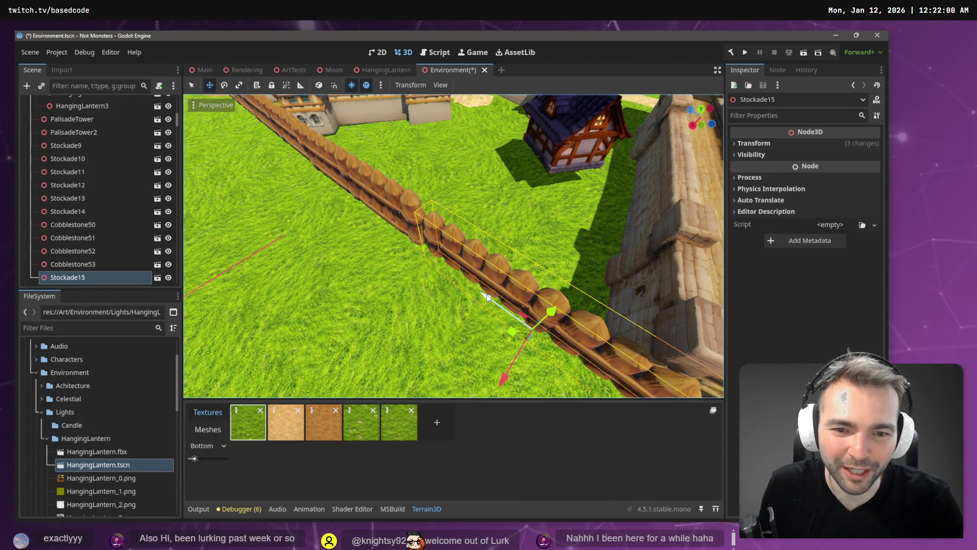
mouse_move(487, 298)
mouse_down()
mouse_move(463, 280)
mouse_move(518, 283)
mouse_up()
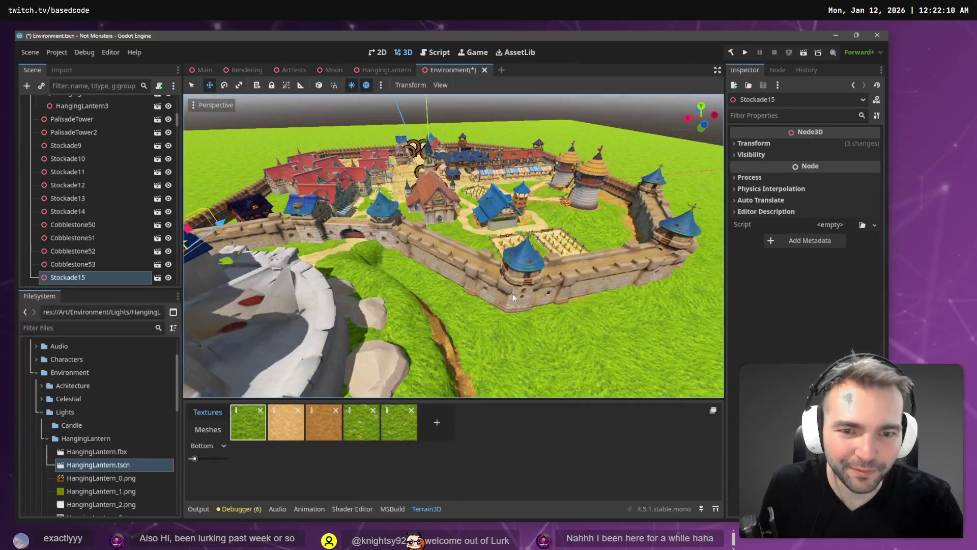
Paste a watch tower copy, WatchTower4, into Walls and move it to the fence corner
click(522, 268)
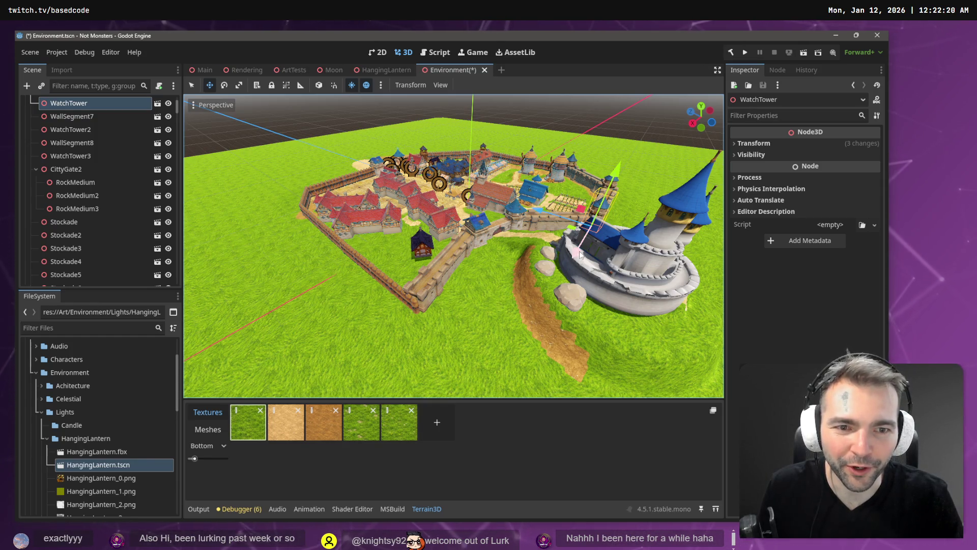
key(ctrl+v)
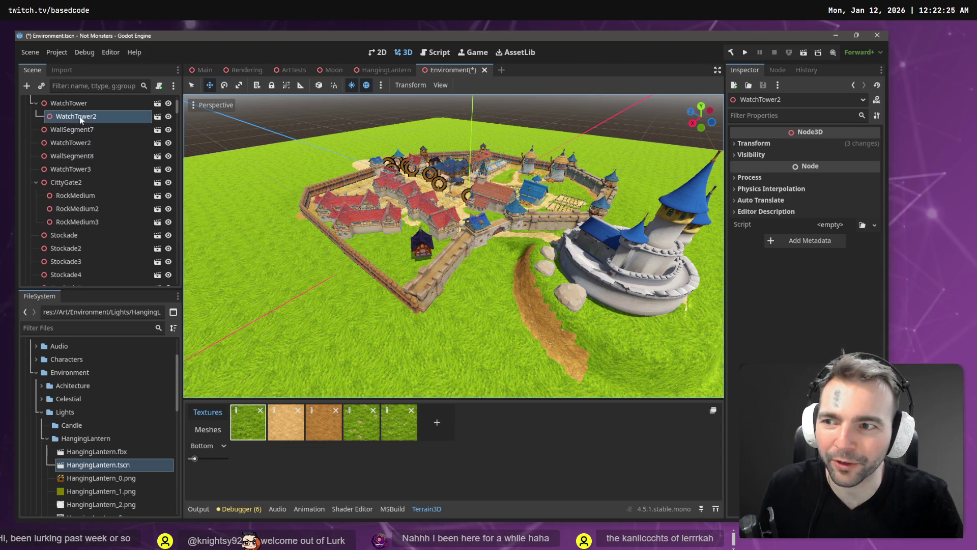
key(ctrl+z)
click(71, 130)
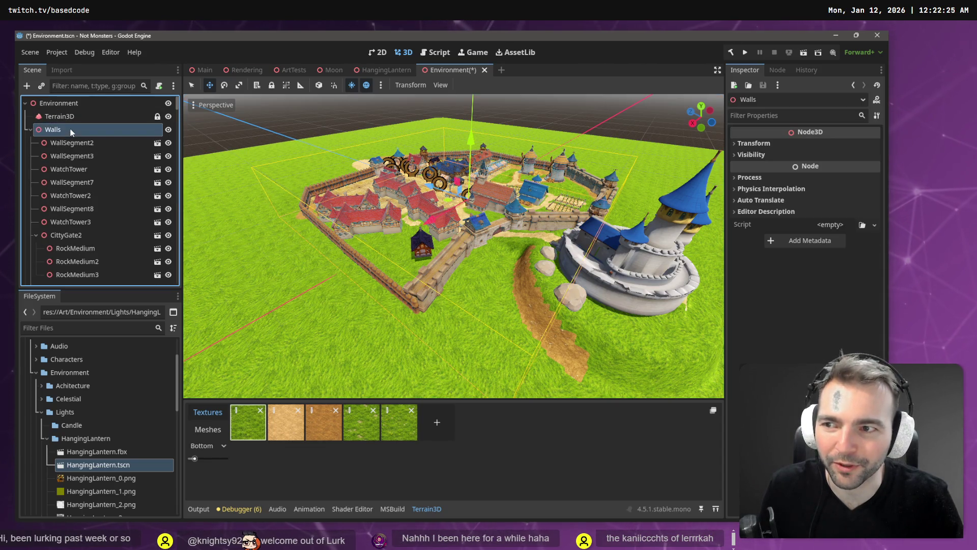
key(ctrl+v)
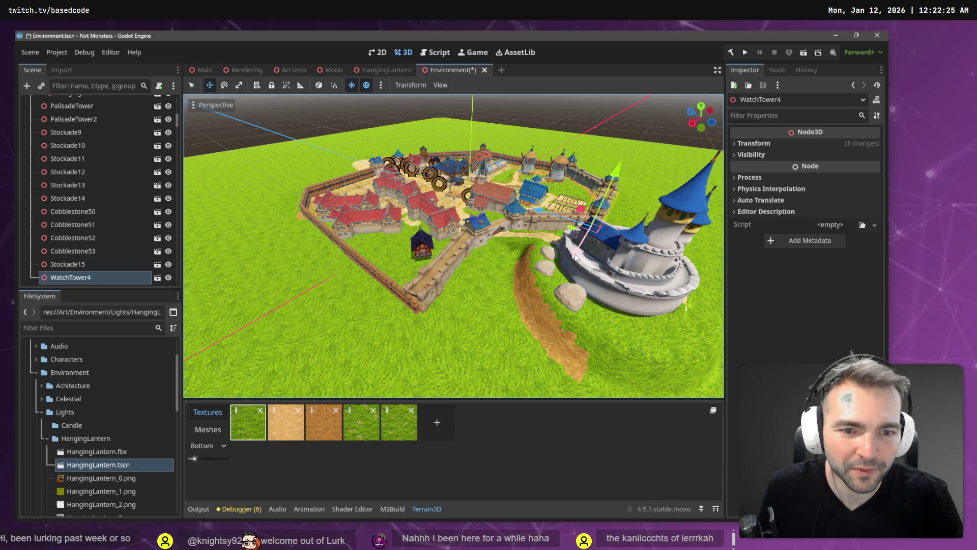
mouse_move(576, 257)
mouse_down()
mouse_move(445, 359)
mouse_move(459, 301)
mouse_move(404, 305)
mouse_move(401, 297)
mouse_move(409, 311)
mouse_move(372, 350)
mouse_up()
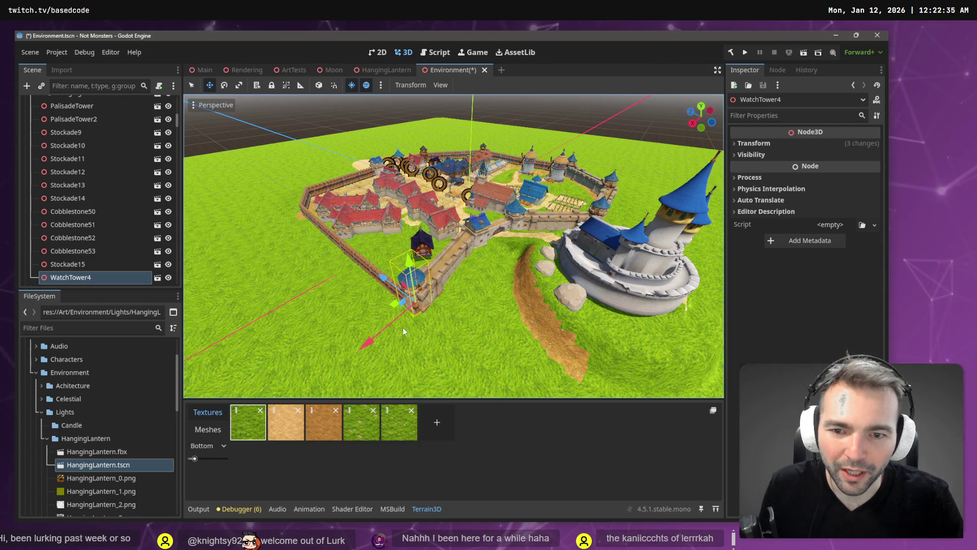
key(f)
scroll(373, 334, down, 3)
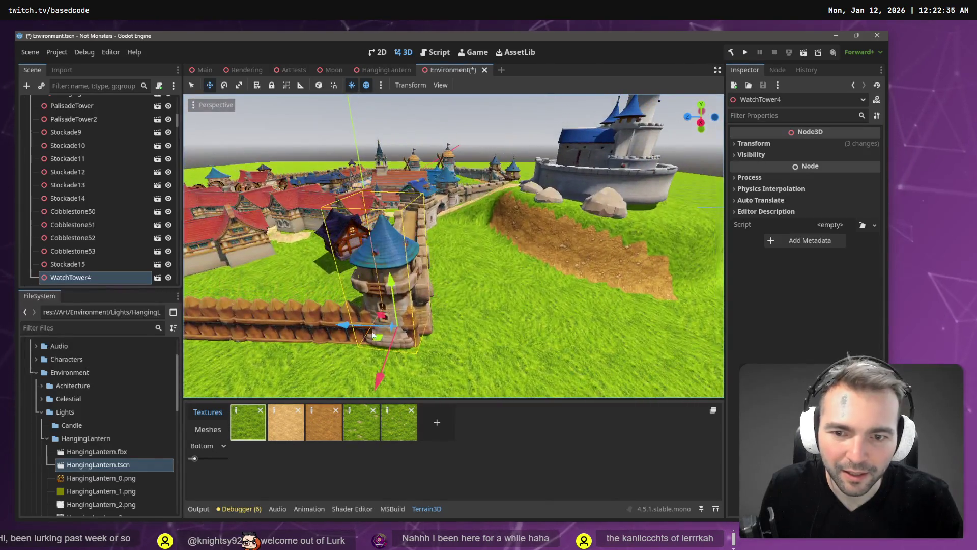
drag(355, 326, 391, 346)
Rotate WatchTower4 and nudge it 1.5 units along Z and slightly along X onto the corner
key(e)
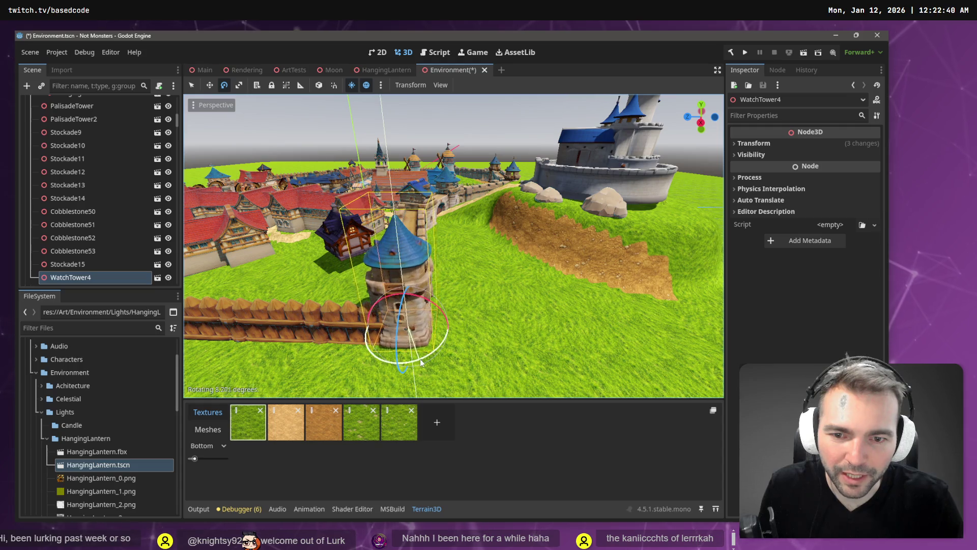
key(f)
drag(419, 359, 336, 349)
key(w)
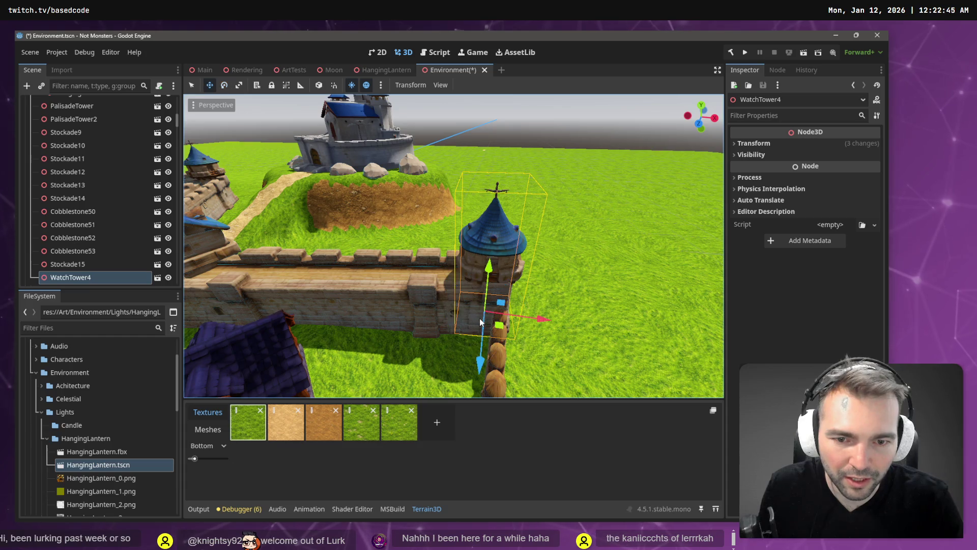
drag(480, 369, 481, 390)
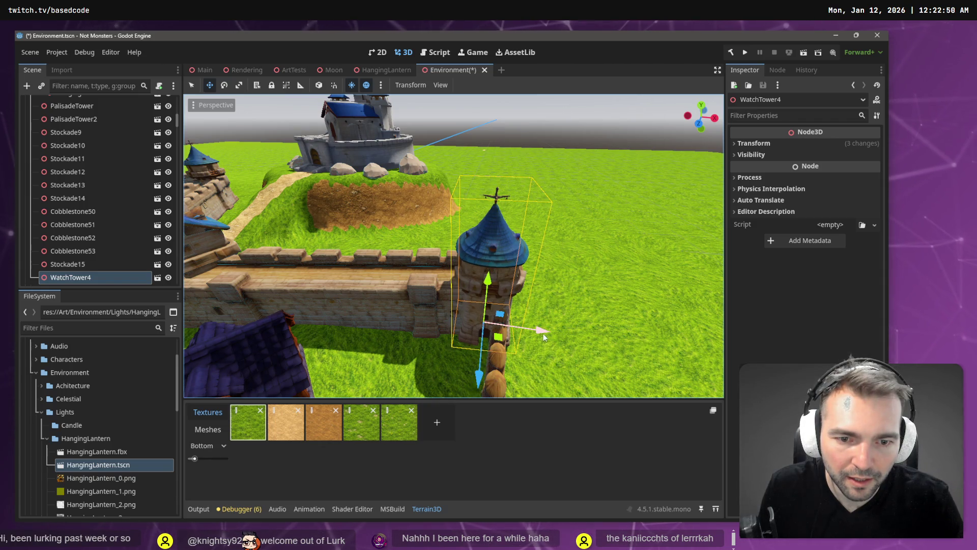
drag(542, 333, 539, 331)
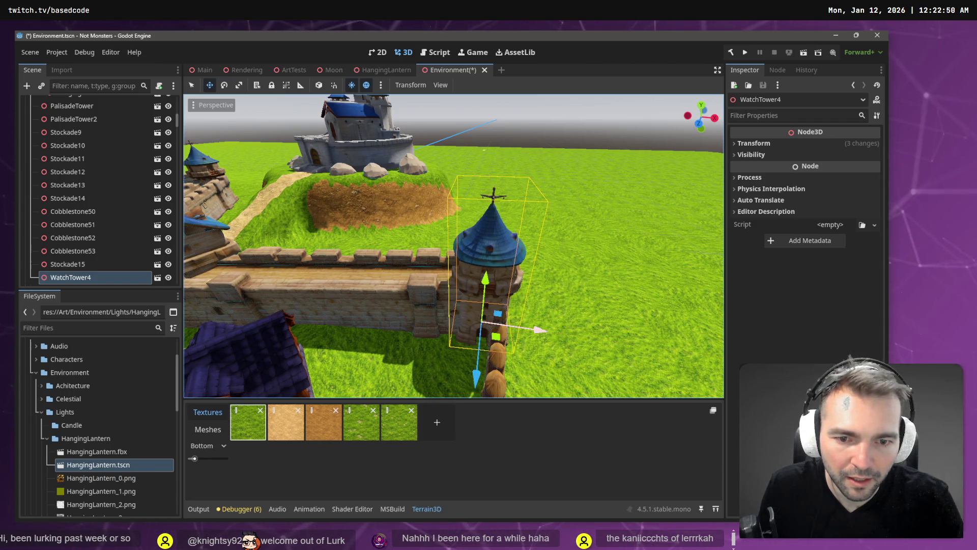
mouse_move(489, 356)
mouse_down()
mouse_move(459, 357)
mouse_move(431, 333)
mouse_move(407, 330)
mouse_move(564, 122)
mouse_up()
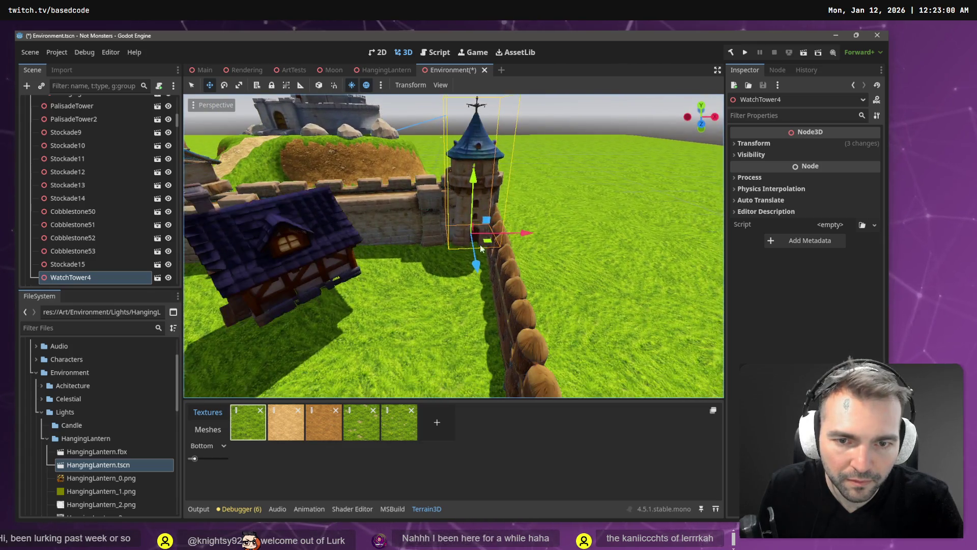
Save the Environment scene and launch the game with F5
click(564, 122)
key(ctrl+s)
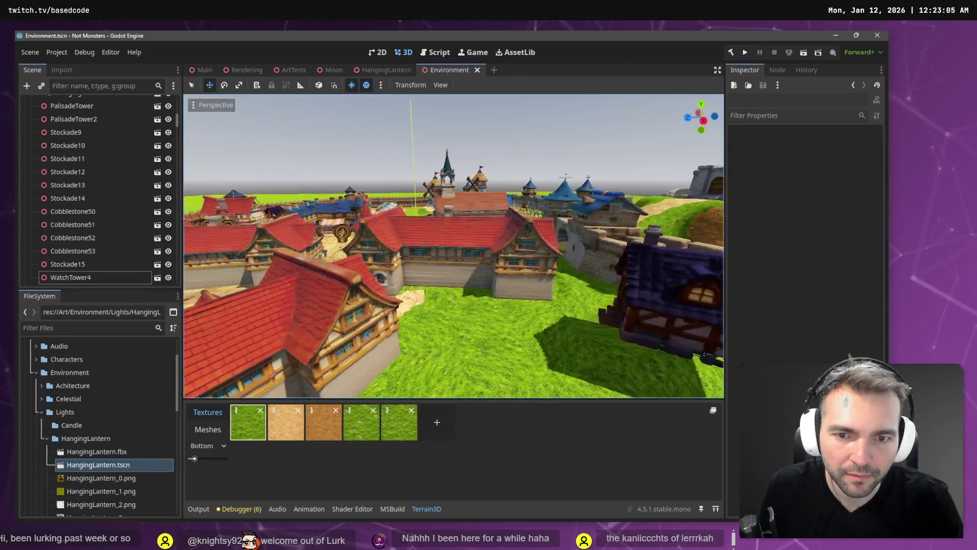
key(w)
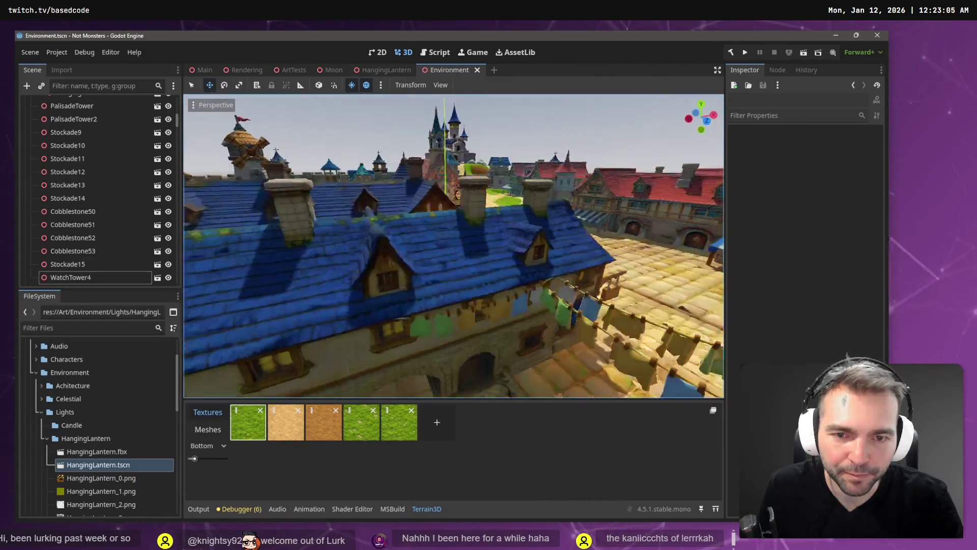
key(s)
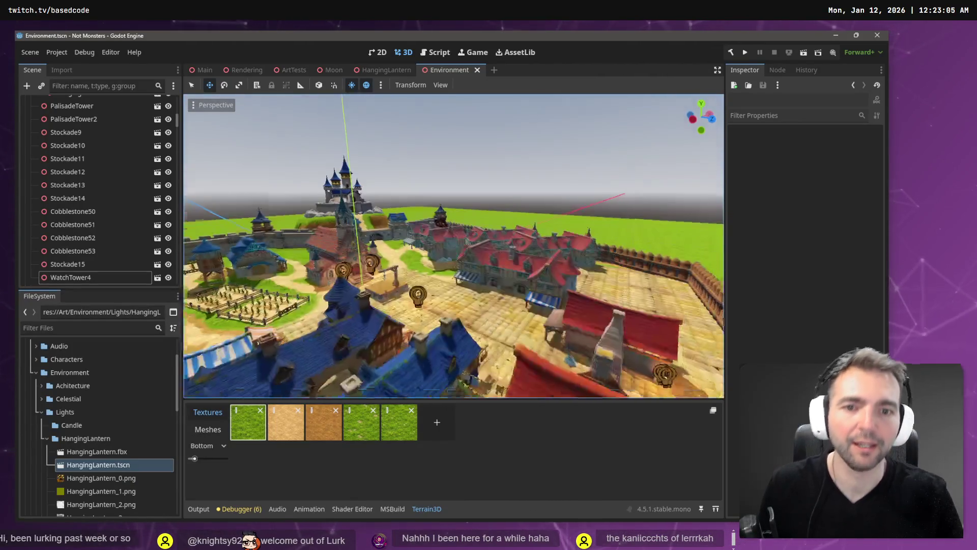
key(F5)
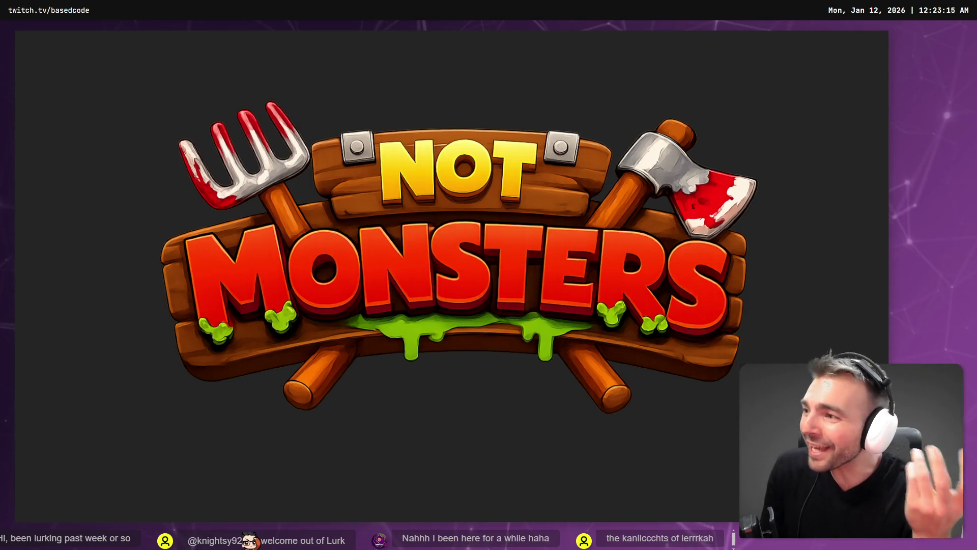
Walk the character around town, advance to full daylight with +, then close the game with F8
key(w)
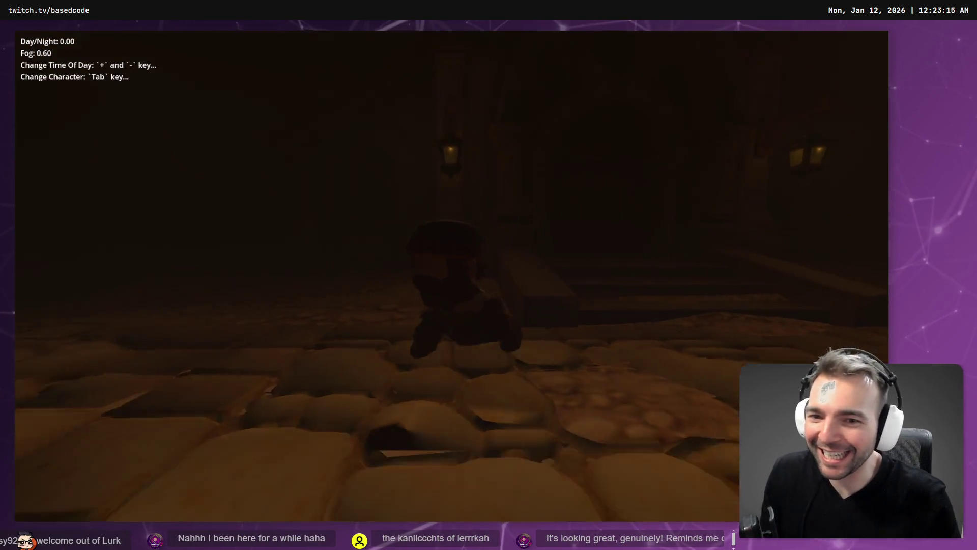
key(w)
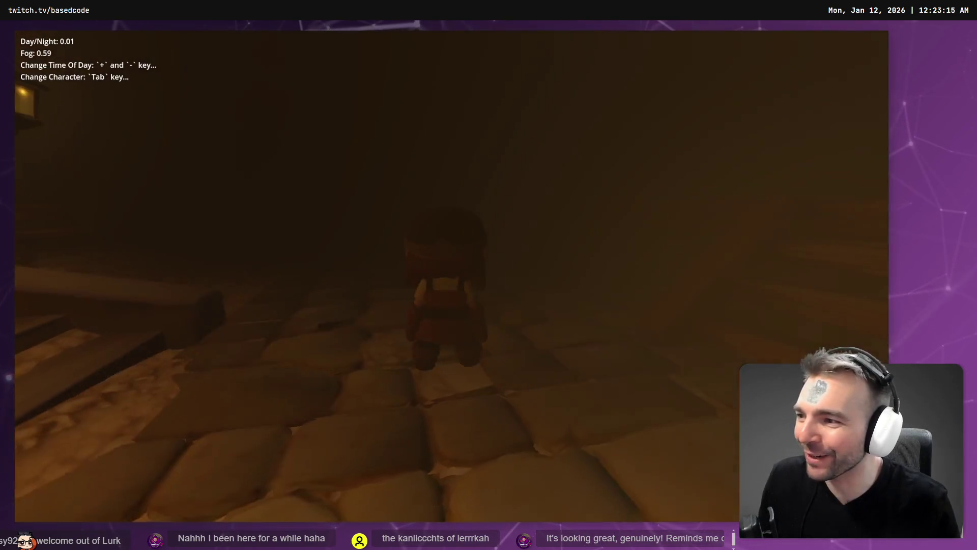
key(w)
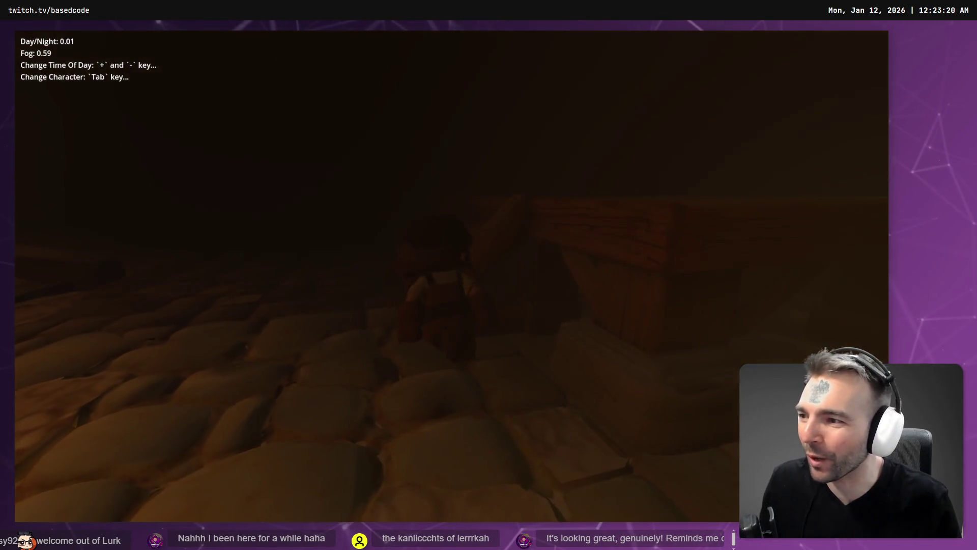
key(w)
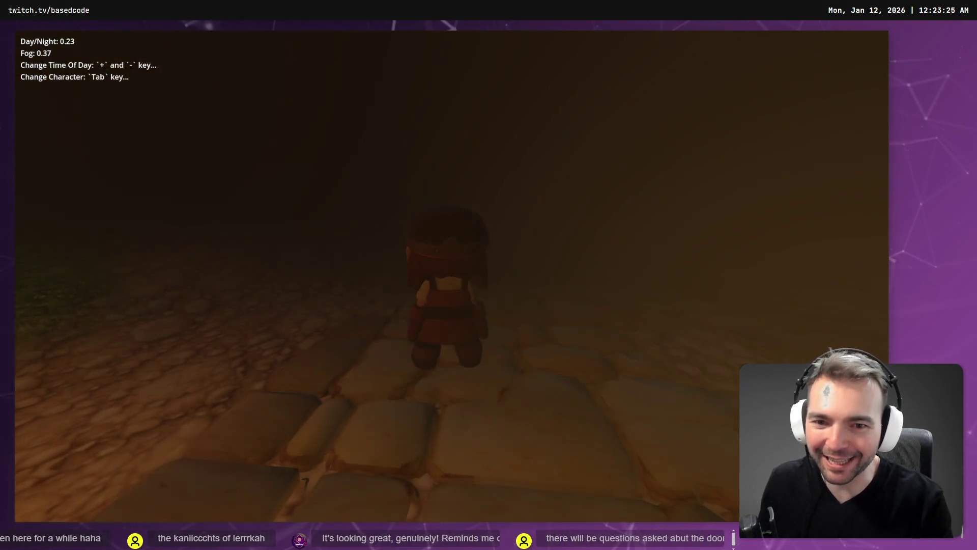
key(plus)
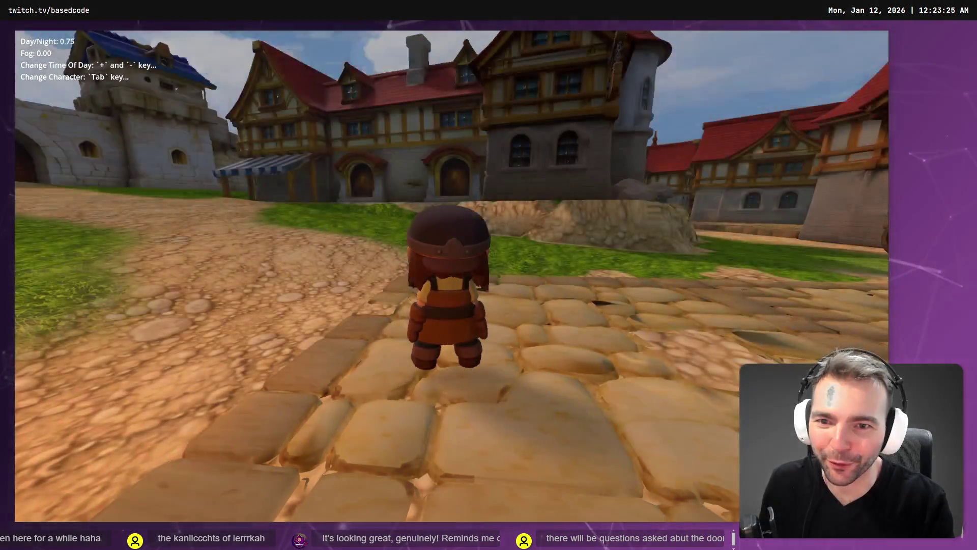
key(w)
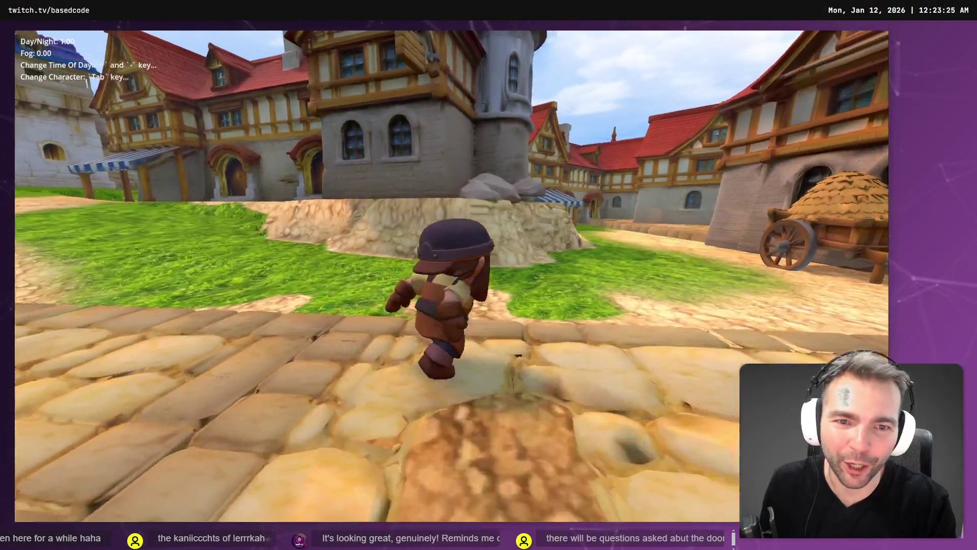
key(w)
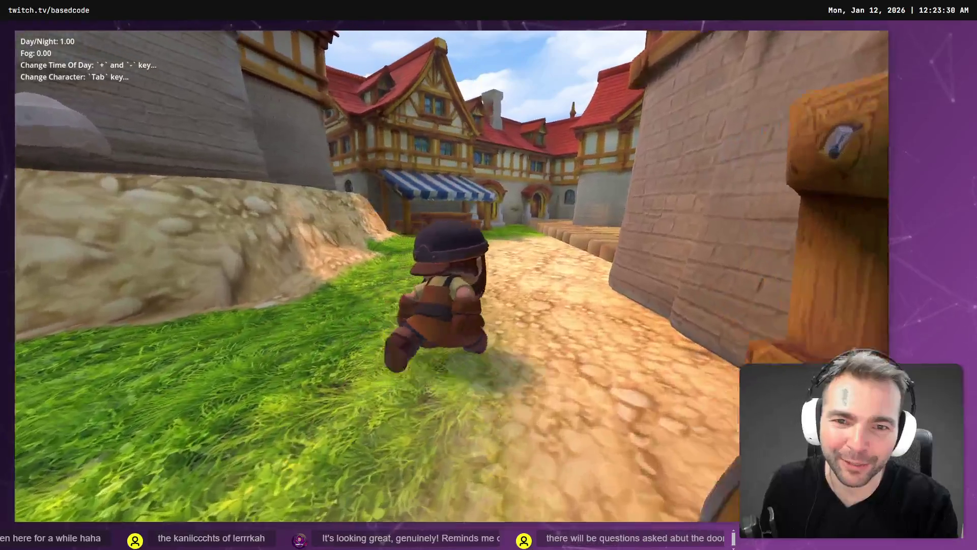
key(w)
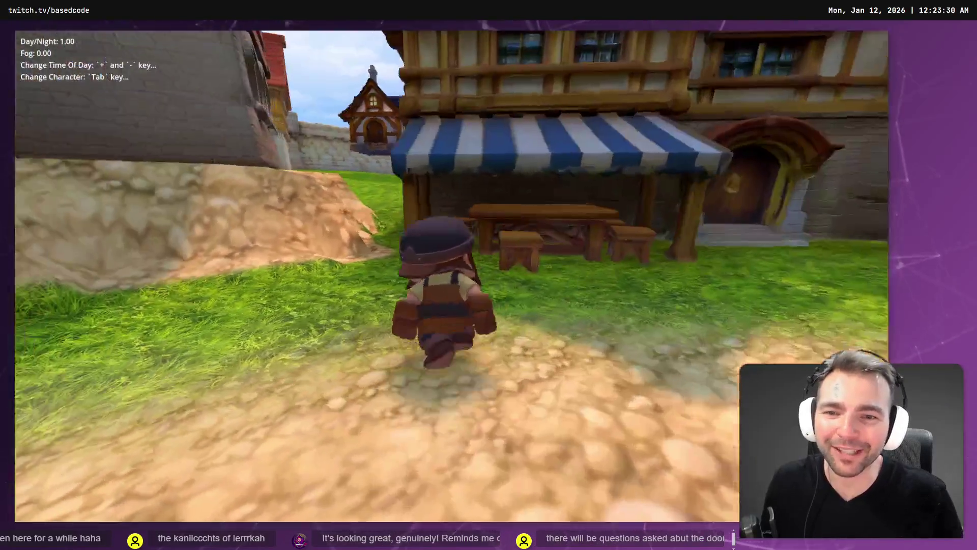
key(w)
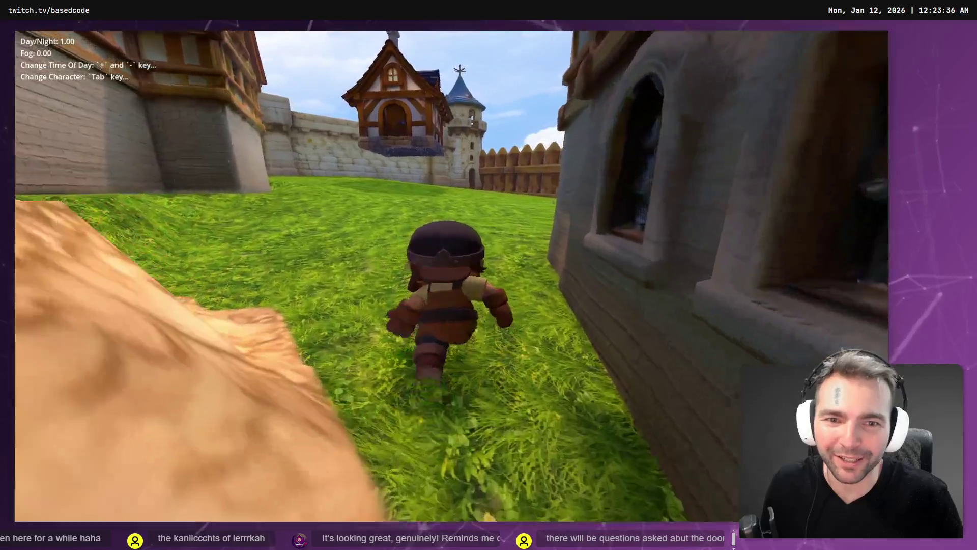
key(w)
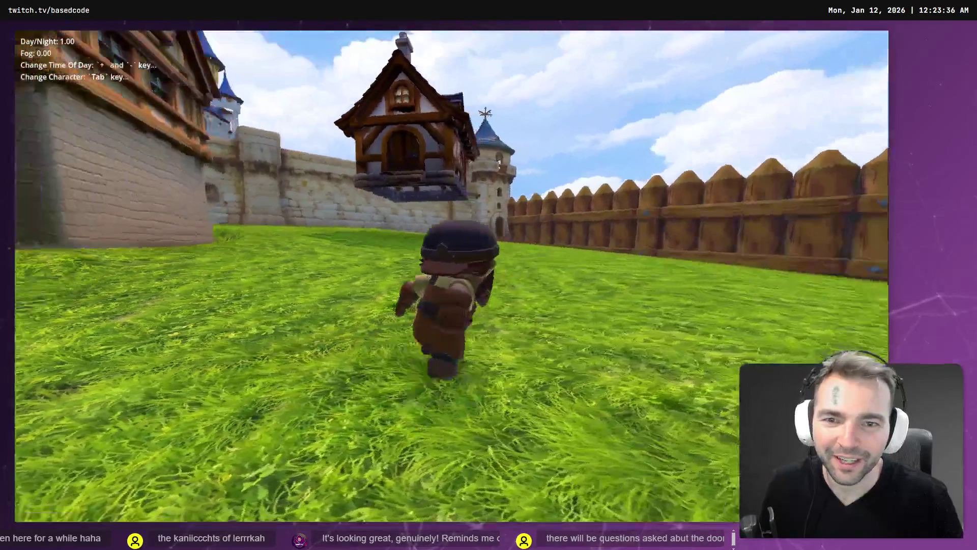
key(F8)
Lower TownHouse2 along its Y axis and save the Environment scene
key(w)
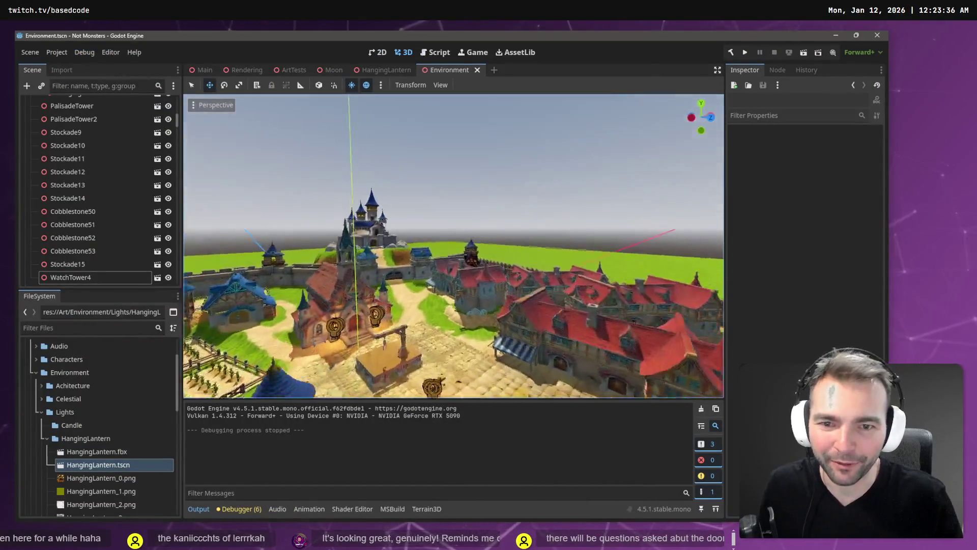
click(529, 255)
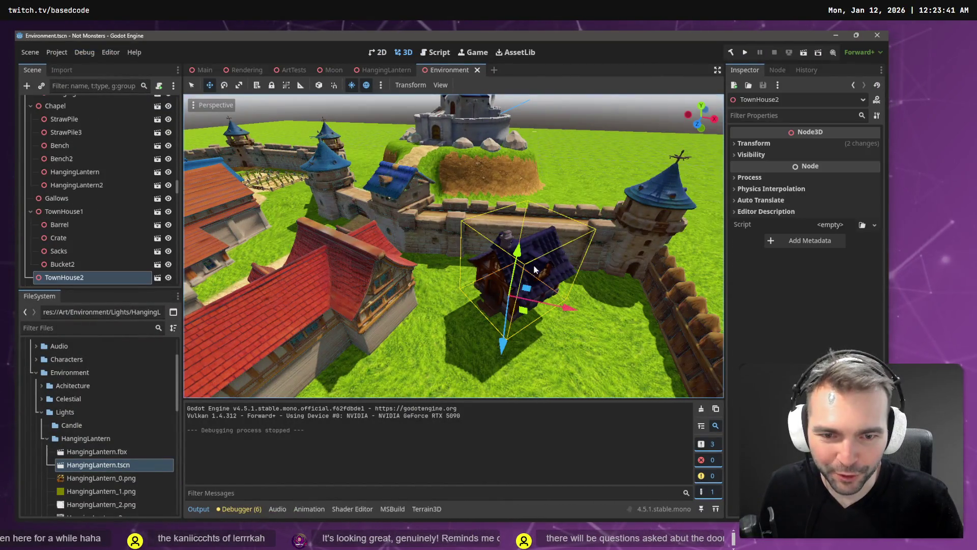
key(f)
drag(450, 219, 459, 236)
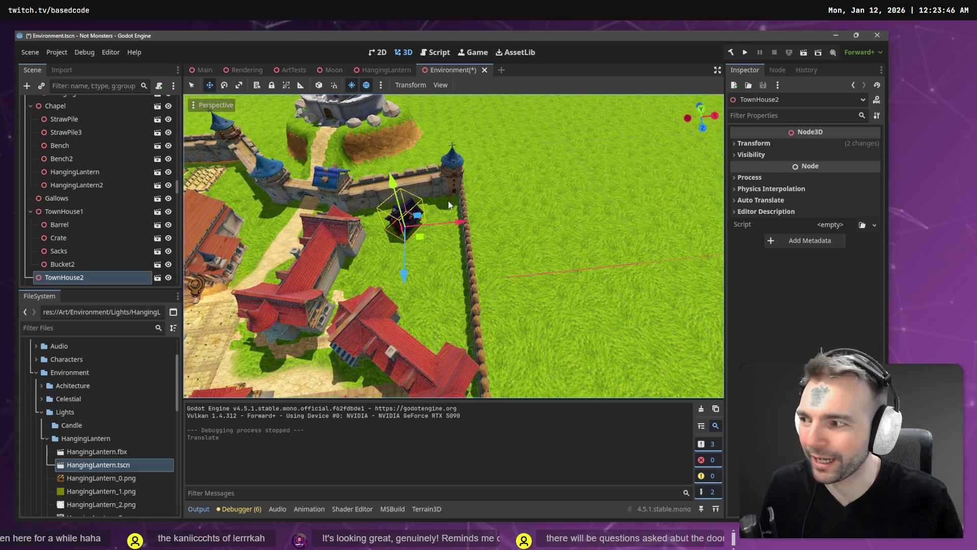
key(ctrl+s)
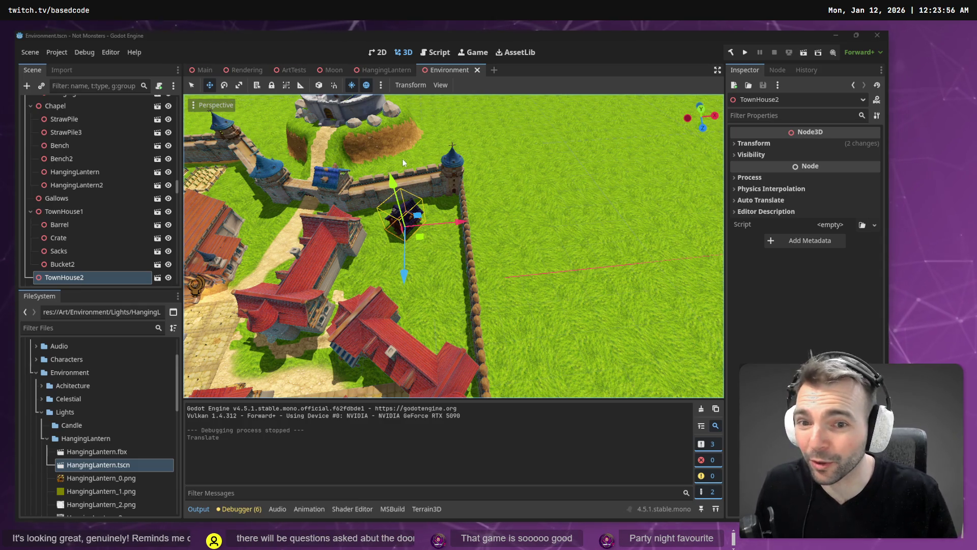
Nudge TownHouse2 slightly further onto the ground, save, and relaunch the game with F5
key(f)
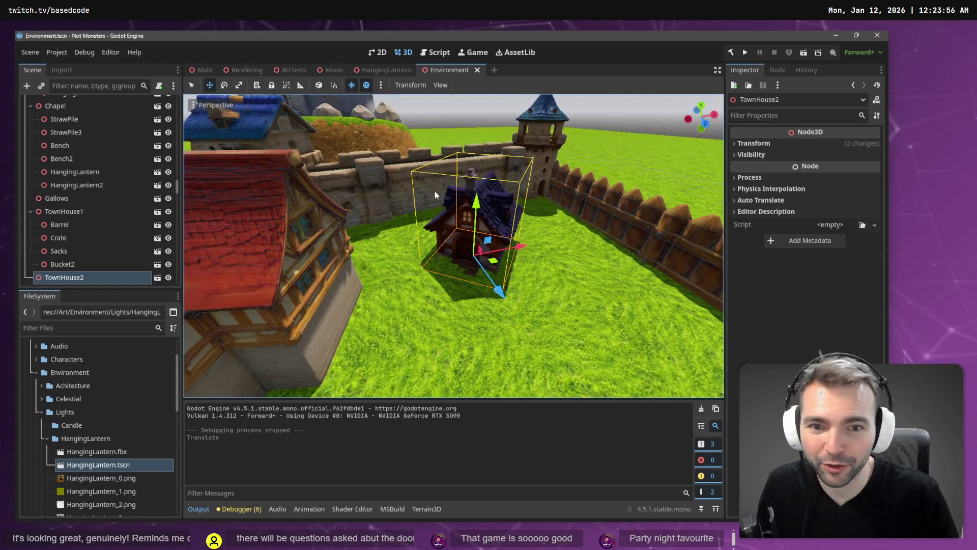
drag(482, 202, 485, 203)
scroll(486, 202, down, 6)
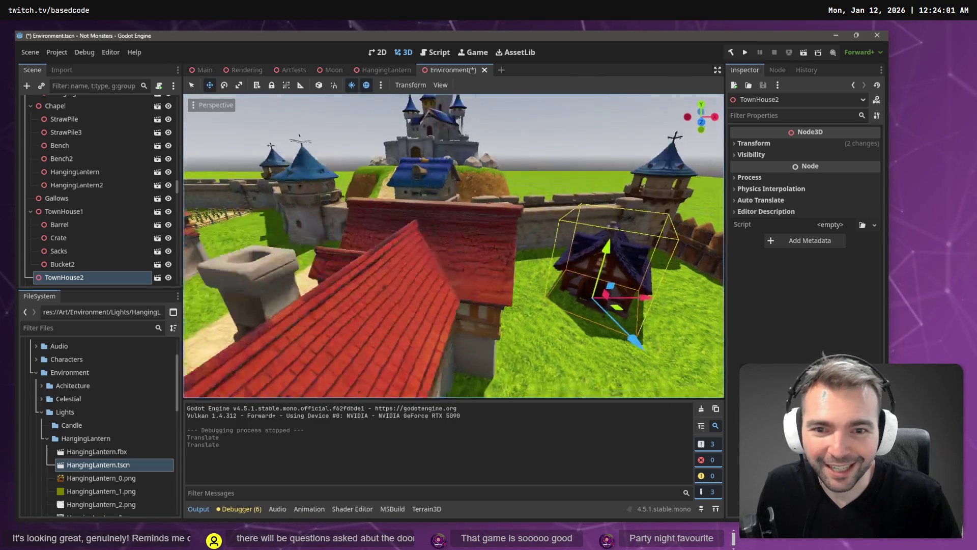
key(ctrl+s)
key(F5)
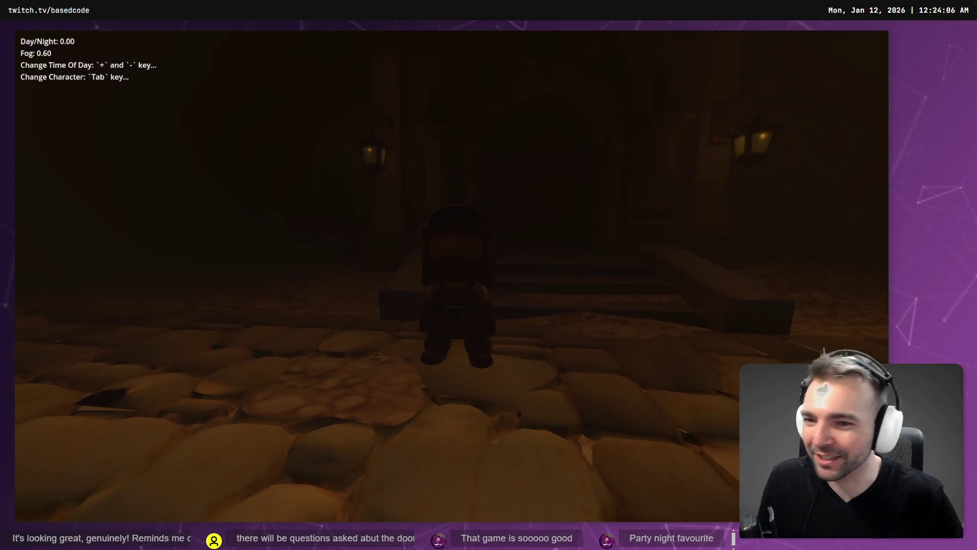
Brighten the town to full daylight, then switch to the dwarf and the capped character
key(plus)
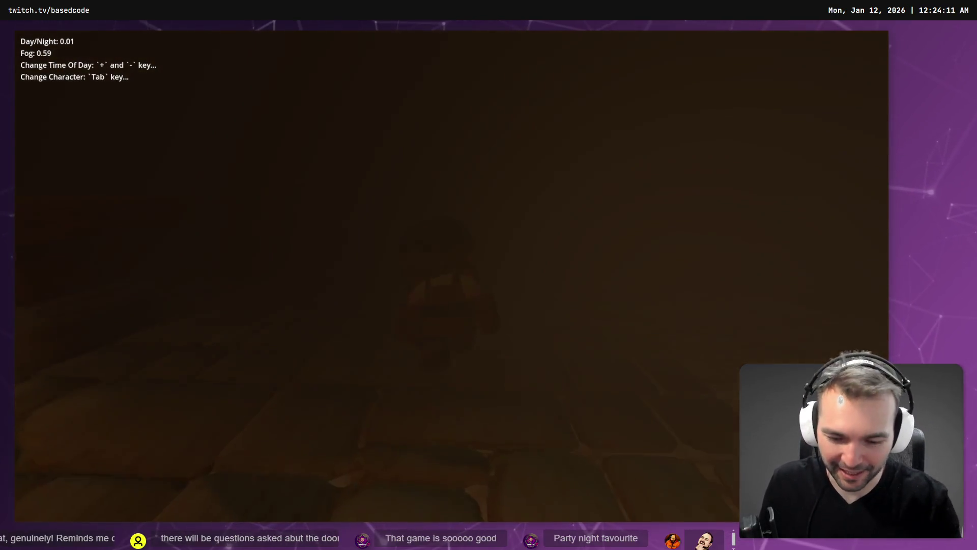
key(plus)
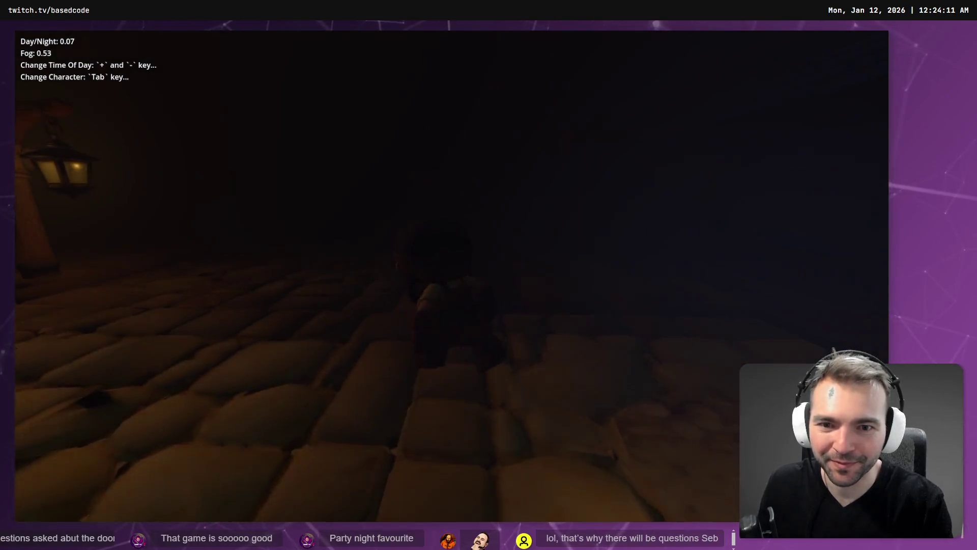
key(plus)
key(Tab)
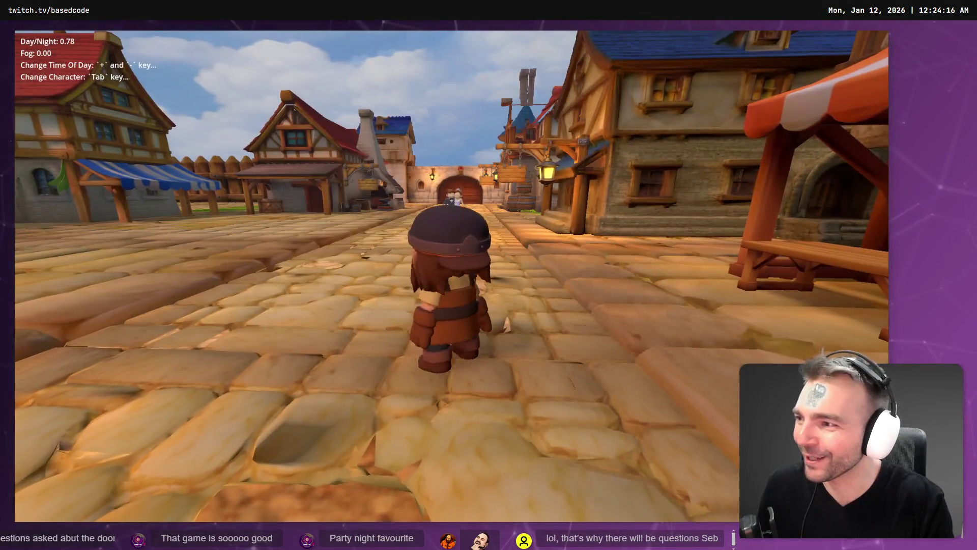
key(Tab)
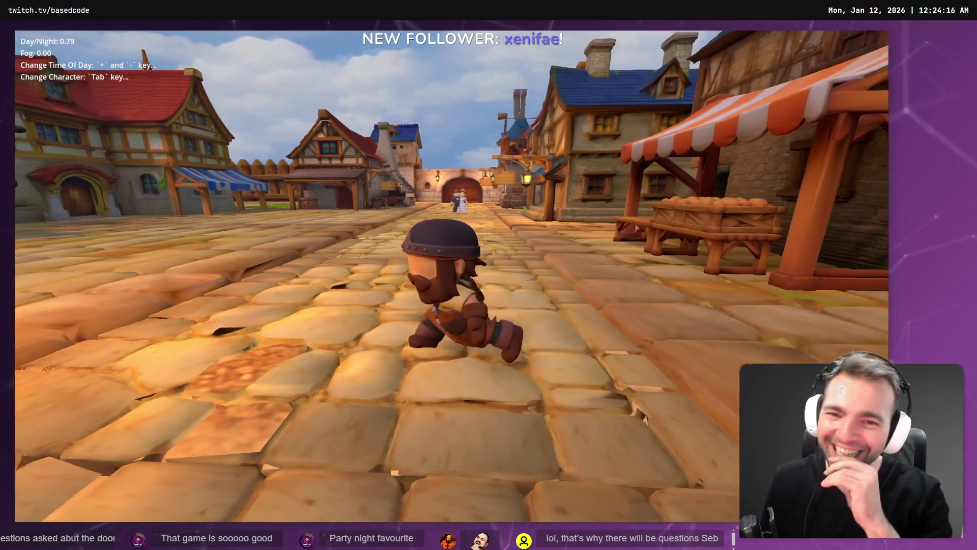
Return to foggy night (Day/Night 0.00, Fog 0.60) and walk across the cobblestones
key(minus)
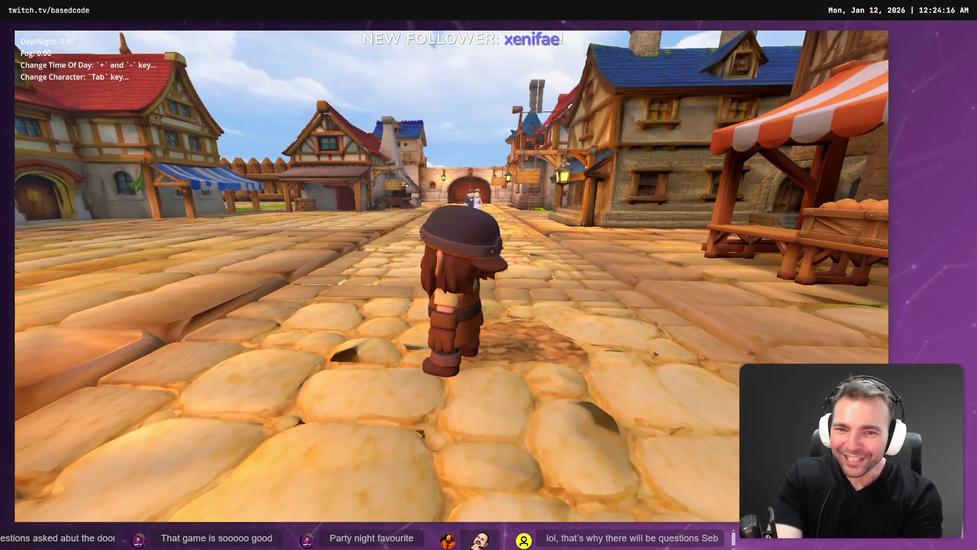
key(minus)
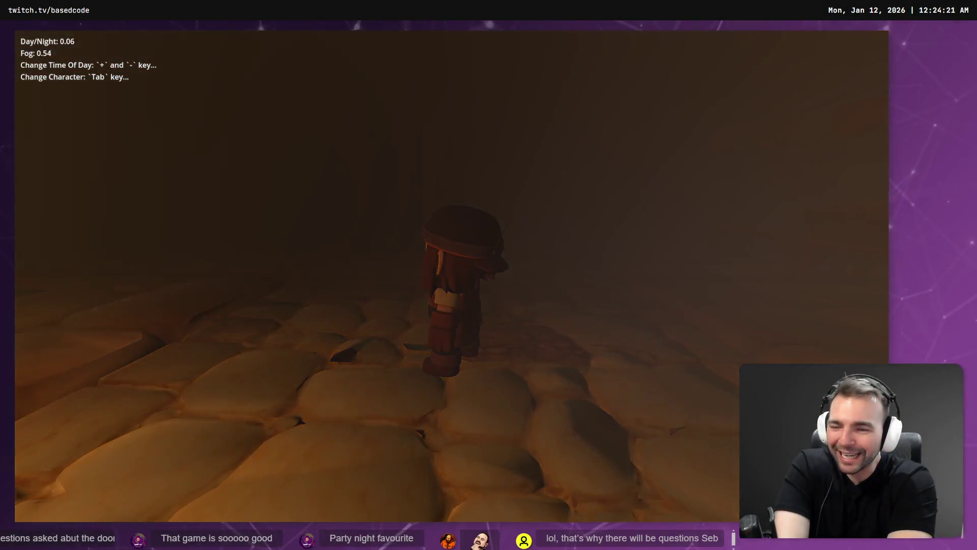
key(w)
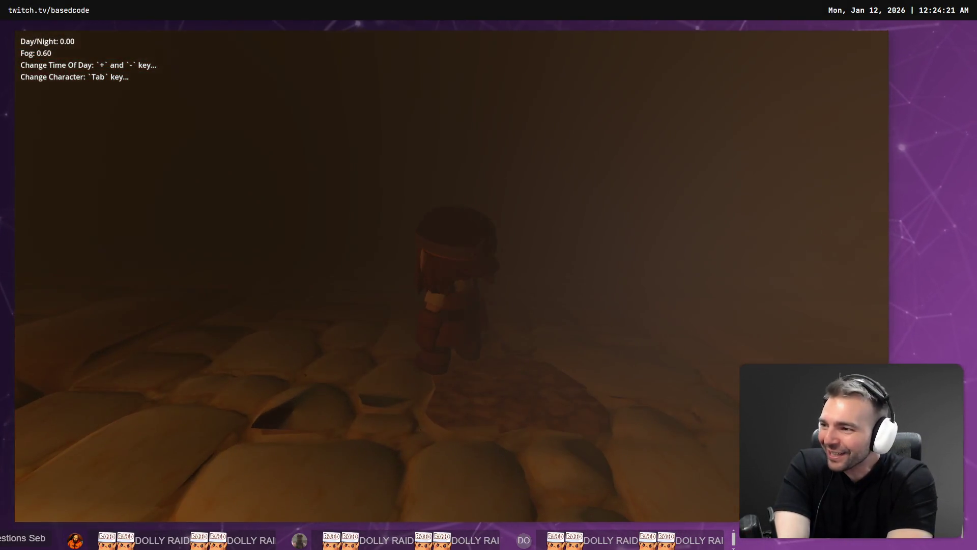
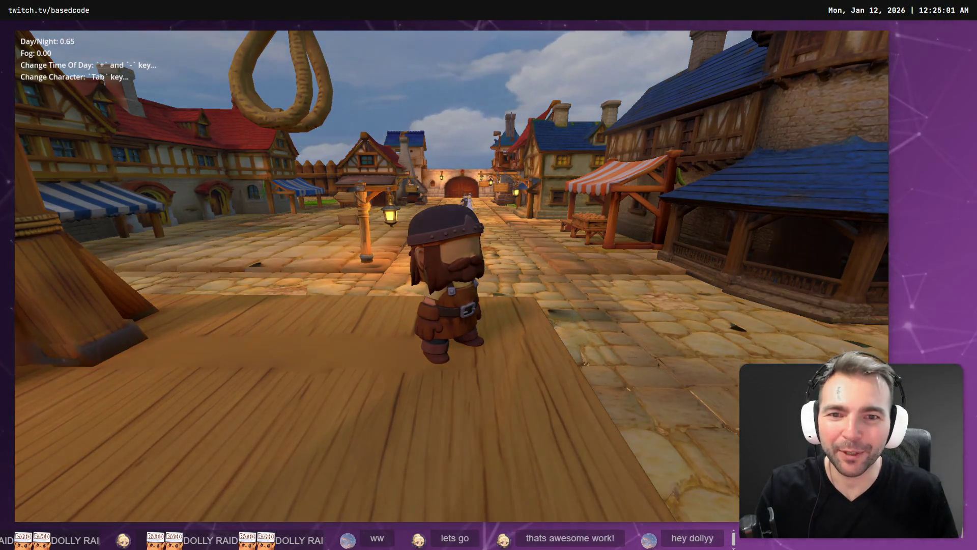
Darken the town to night and walk the character past the lanterns and the wedding couple
key(minus)
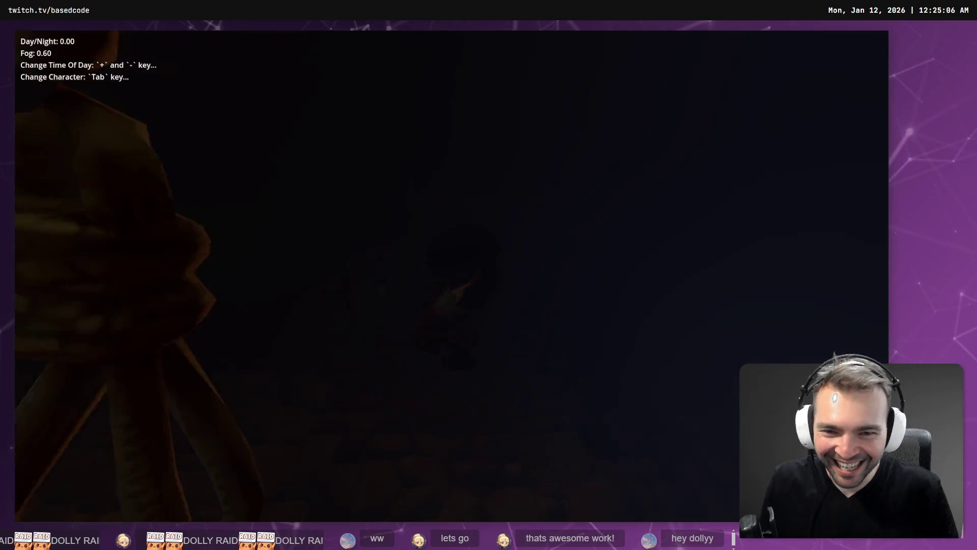
key(plus)
key(w)
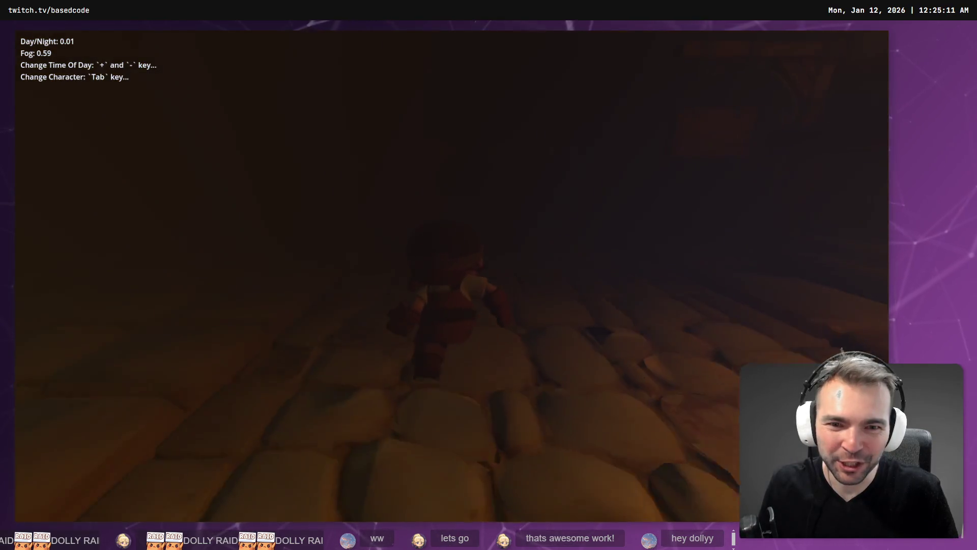
key(plus)
key(w)
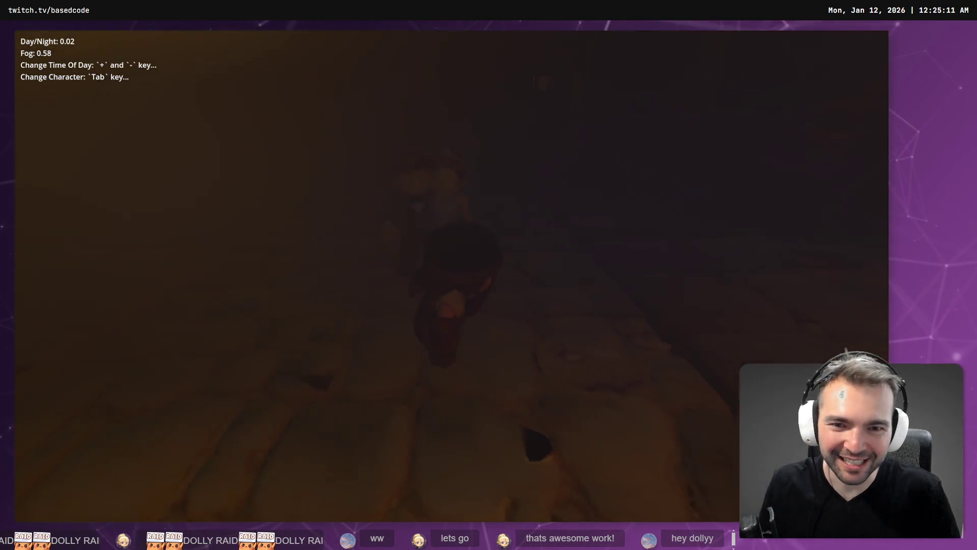
key(w)
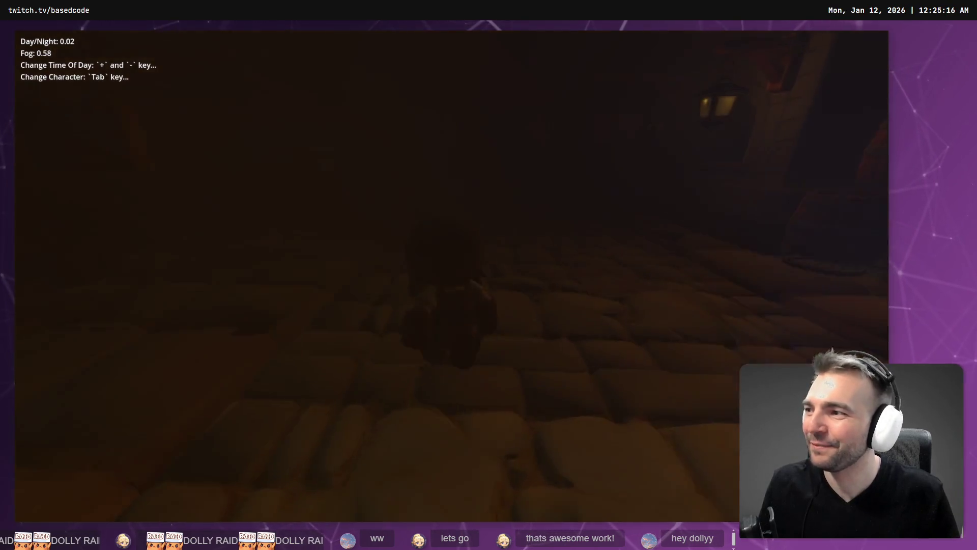
key(plus)
key(w)
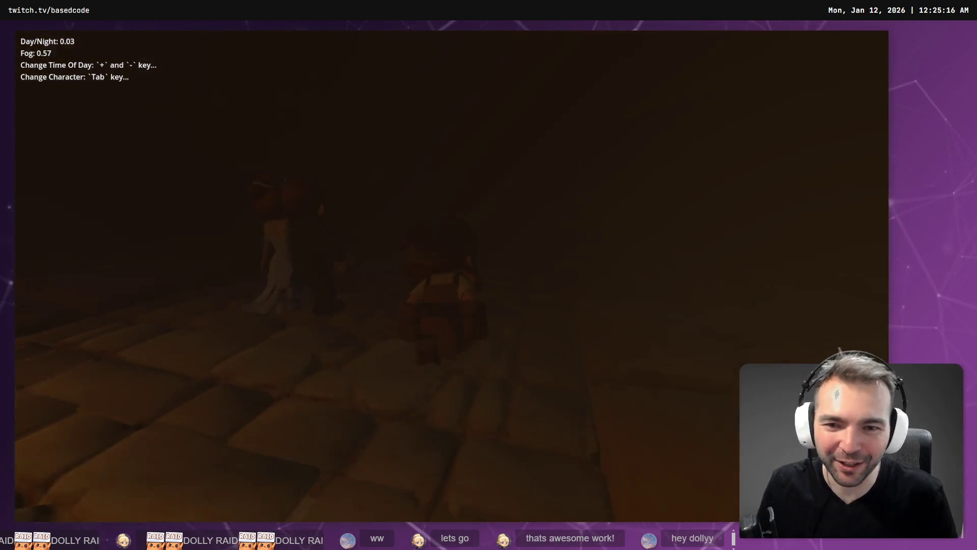
key(w)
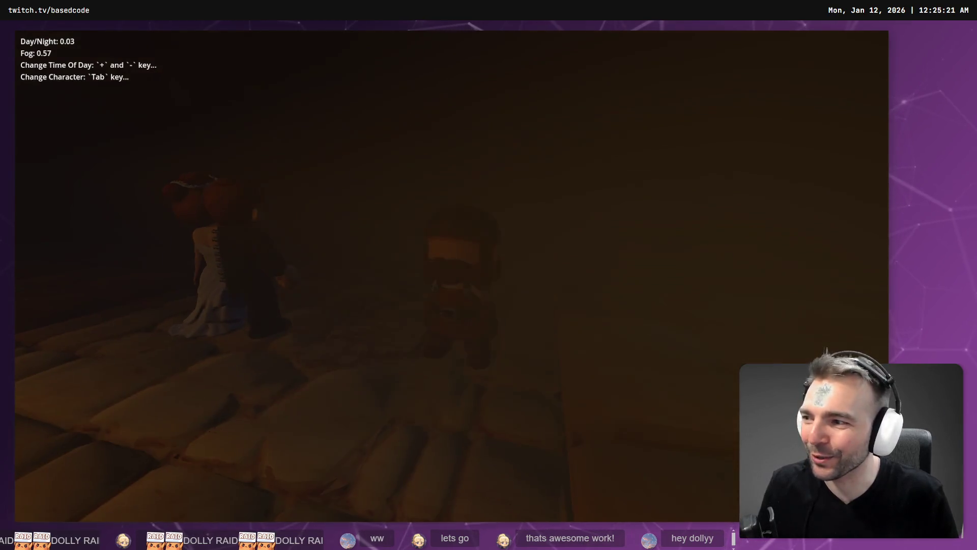
Cycle through every playable character with Tab, then stop the game with F8
key(Tab)
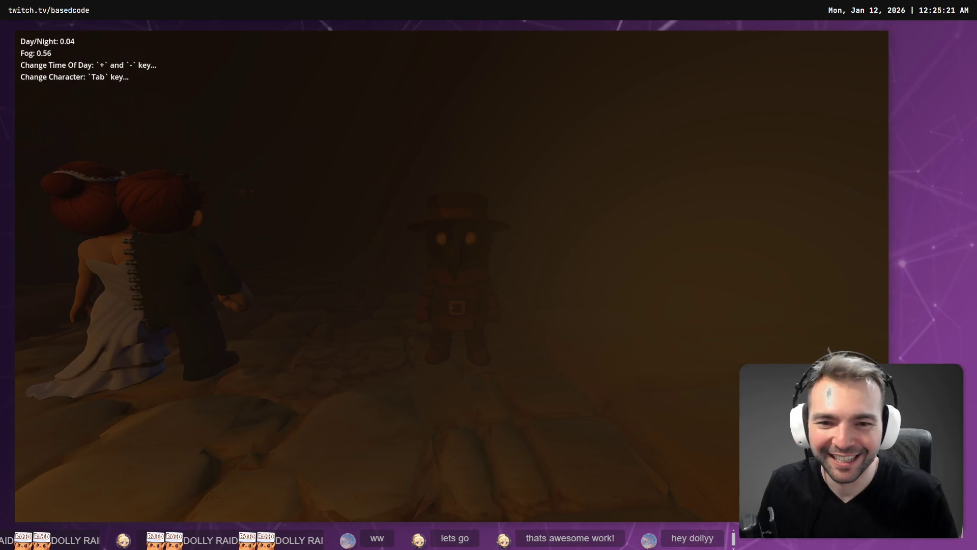
key(Tab)
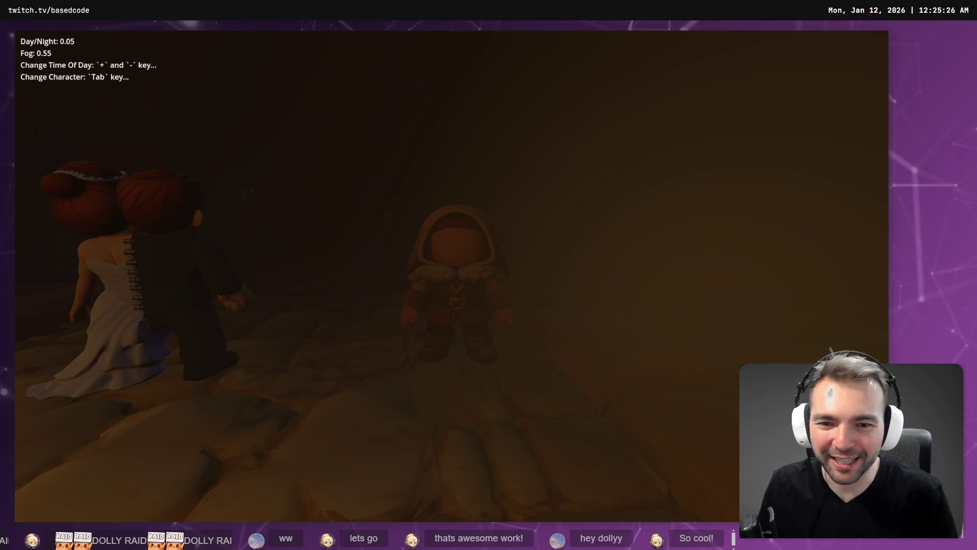
key(Tab)
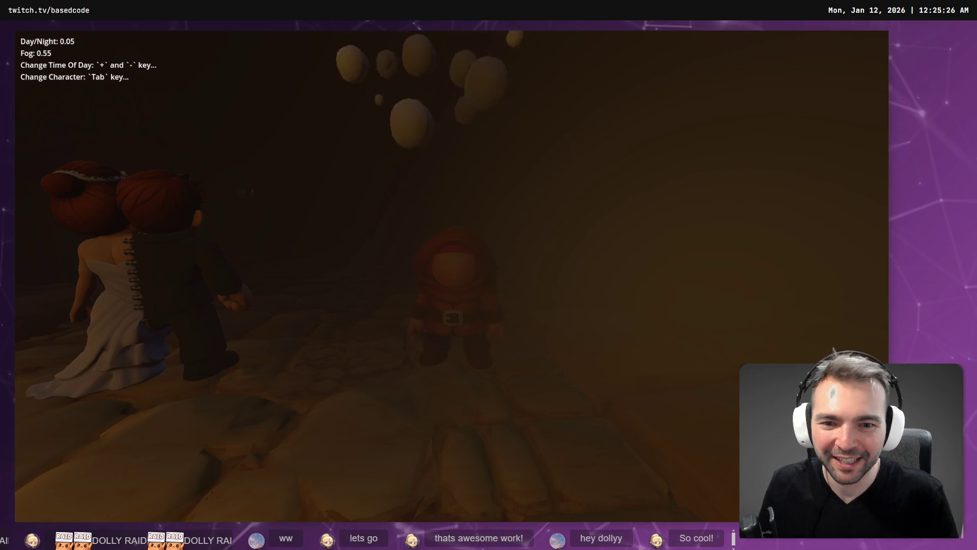
key(w)
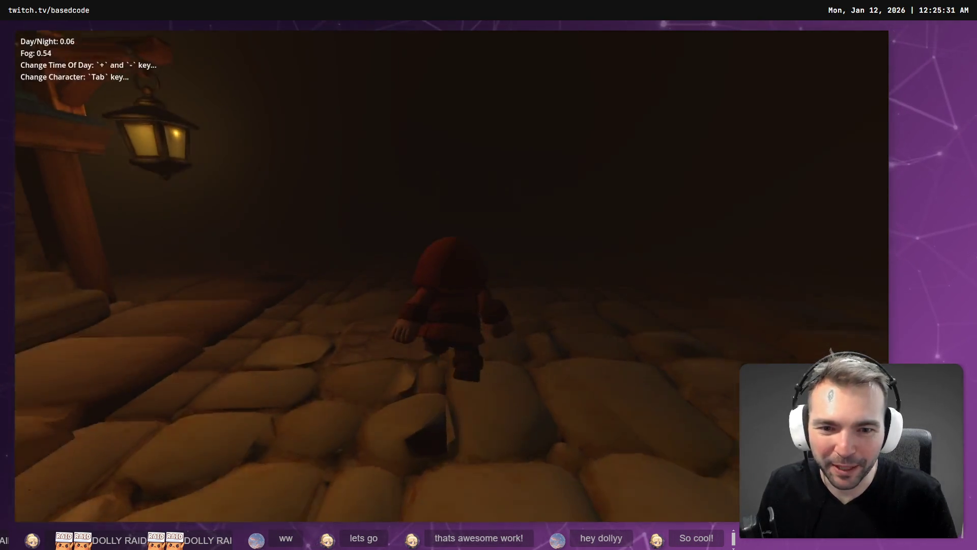
key(Tab)
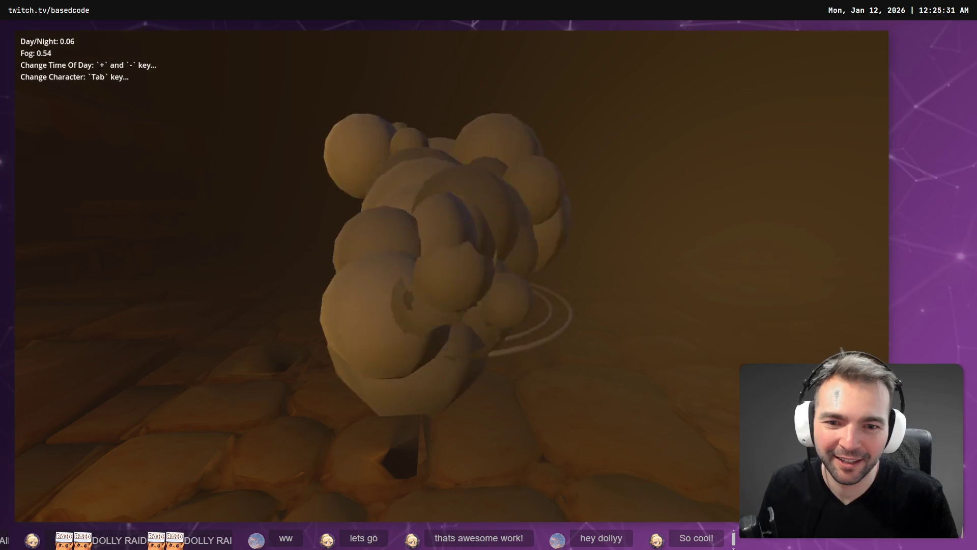
key(Tab)
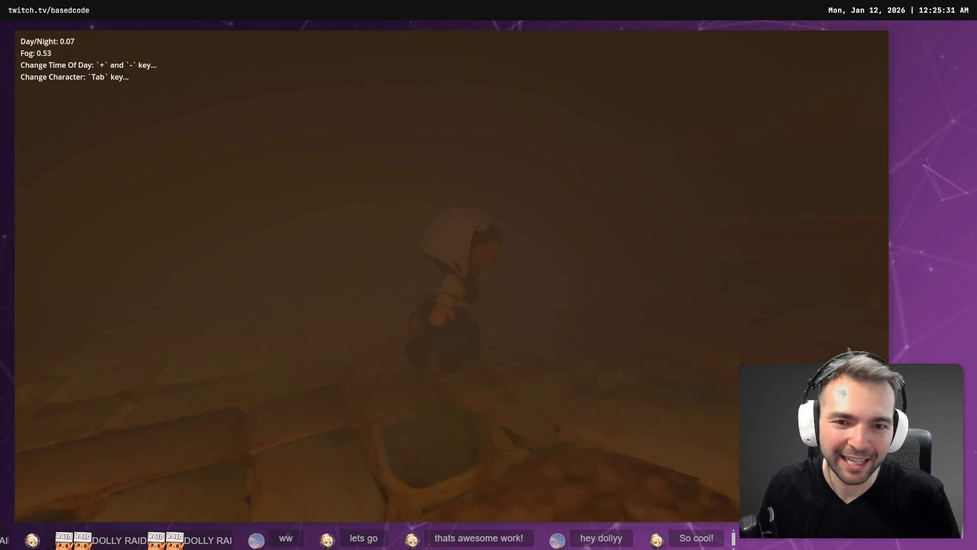
key(Tab)
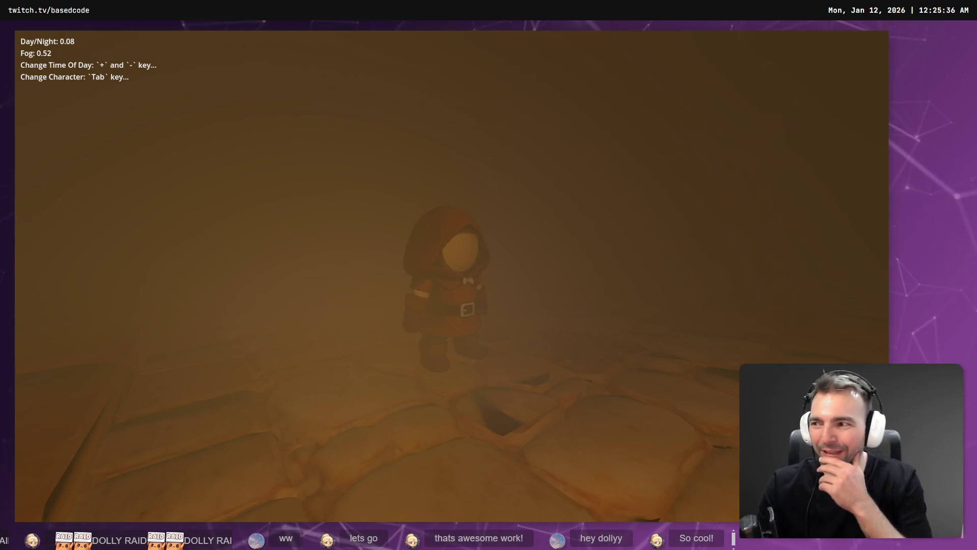
key(Tab)
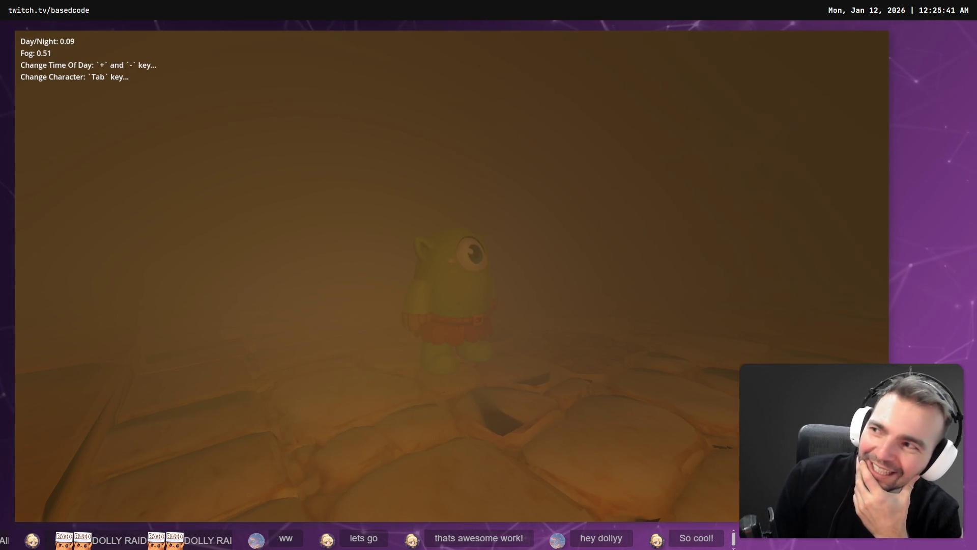
key(Tab)
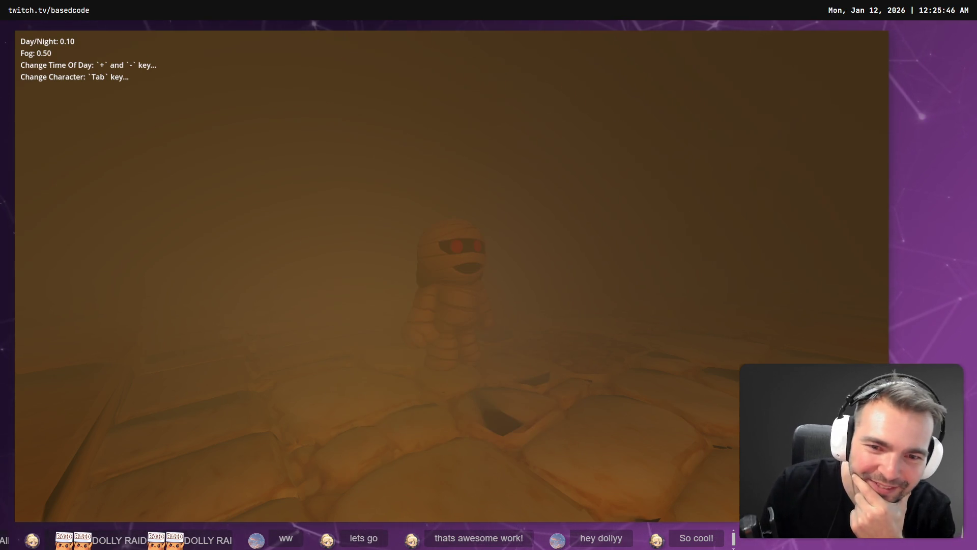
key(Tab)
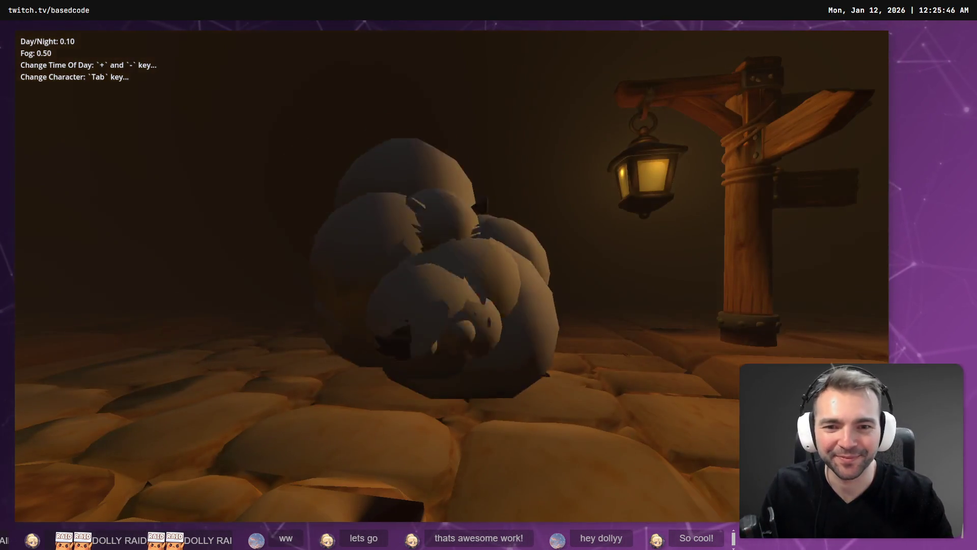
key(Tab)
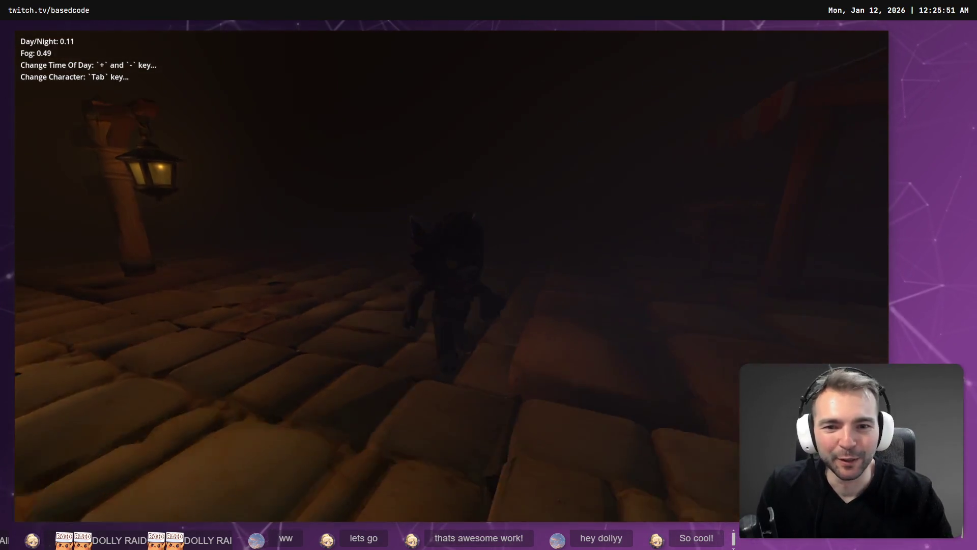
key(Tab)
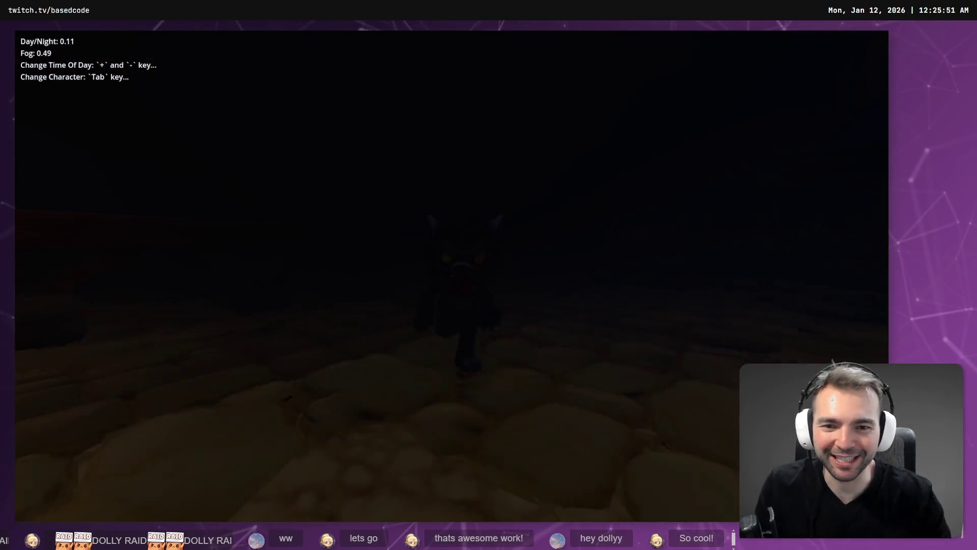
key(Tab)
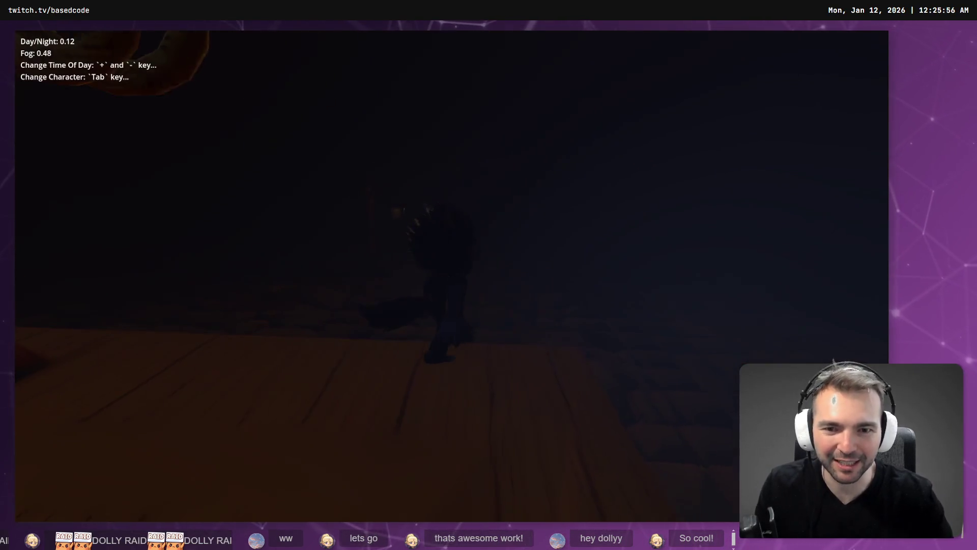
key(F8)
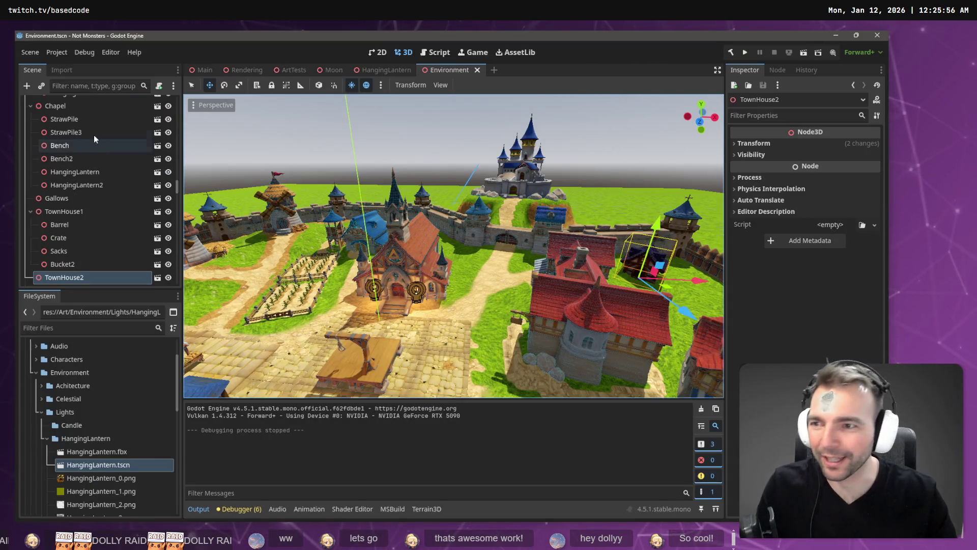
Open the CharacterSwapper scene for editing from the Main scene
scroll(91, 152, down, 15)
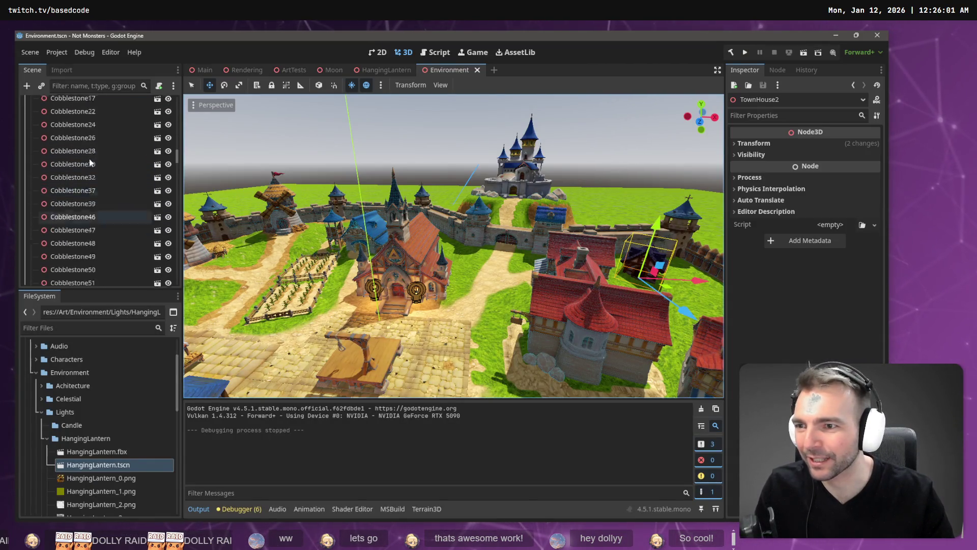
click(200, 74)
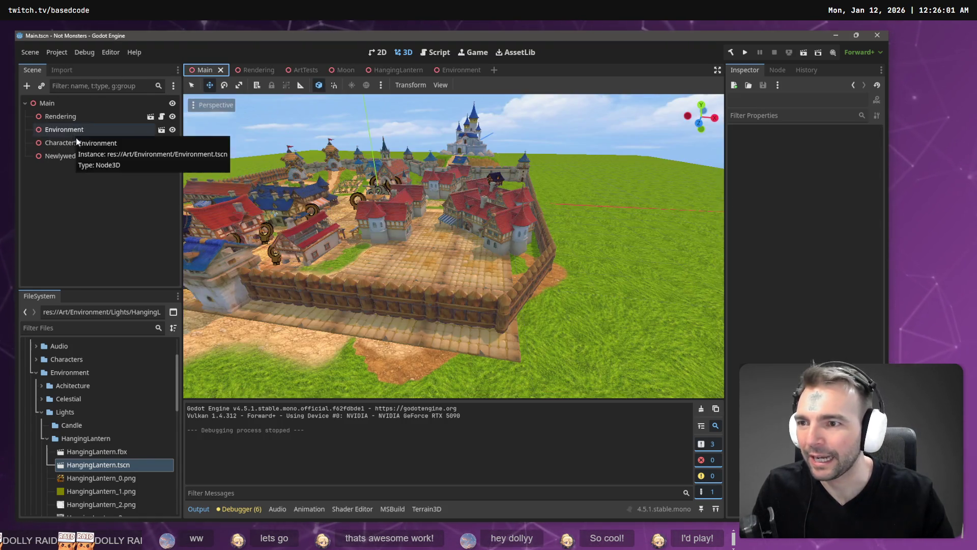
click(79, 144)
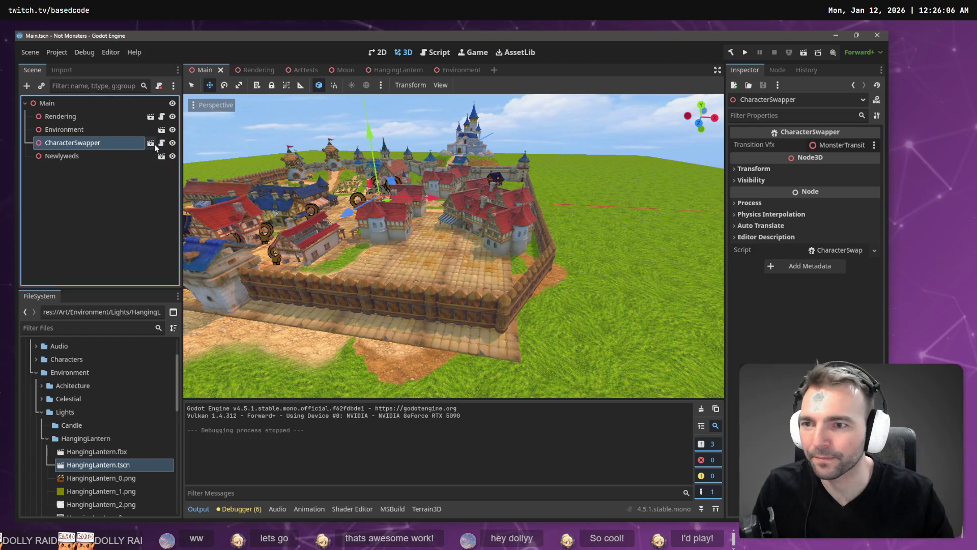
click(154, 144)
Drag WerewolfCharacter to the top of the Monsters group, above CyclopsCharacter
click(53, 130)
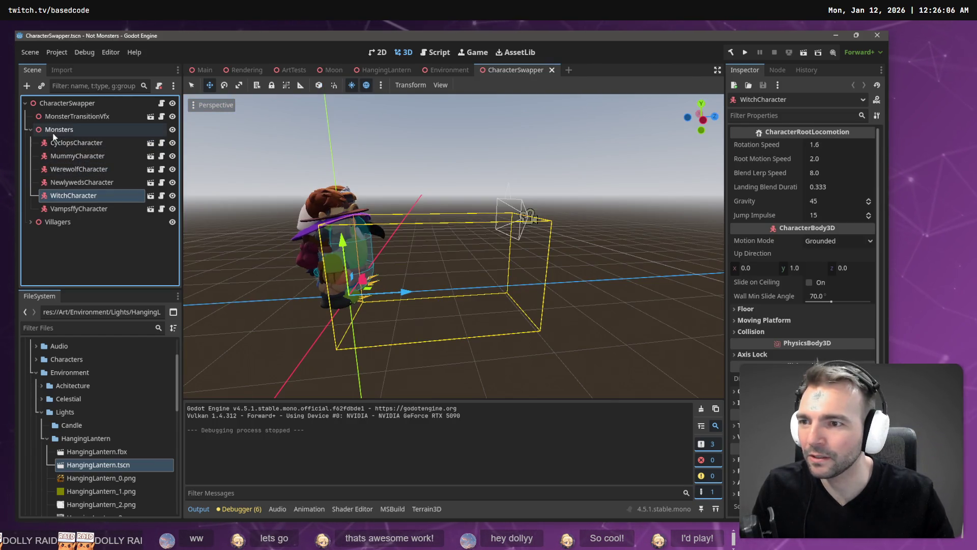
click(31, 222)
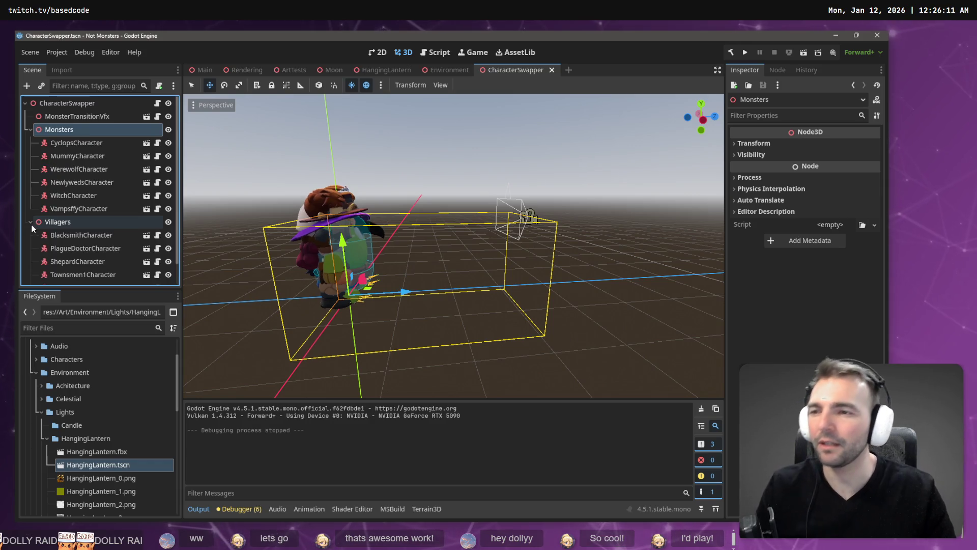
click(71, 223)
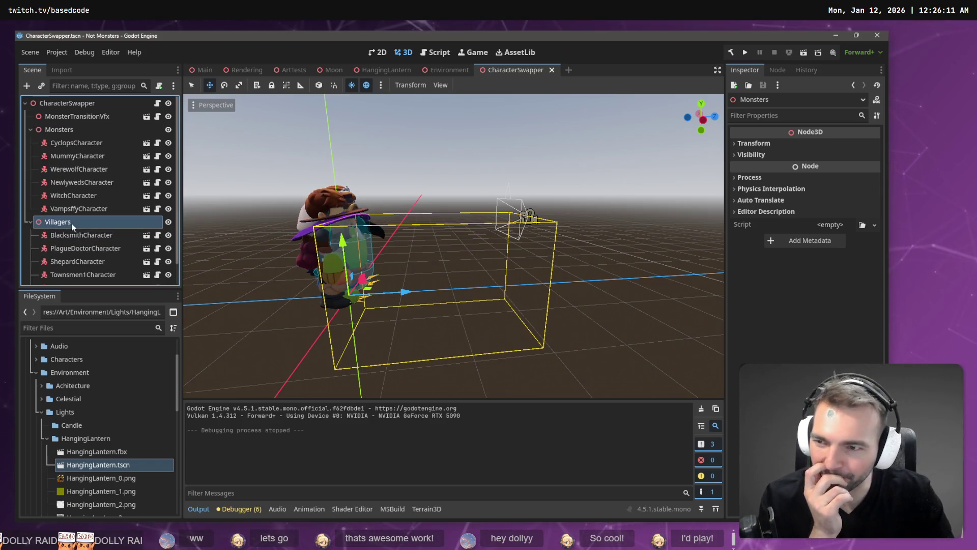
click(72, 127)
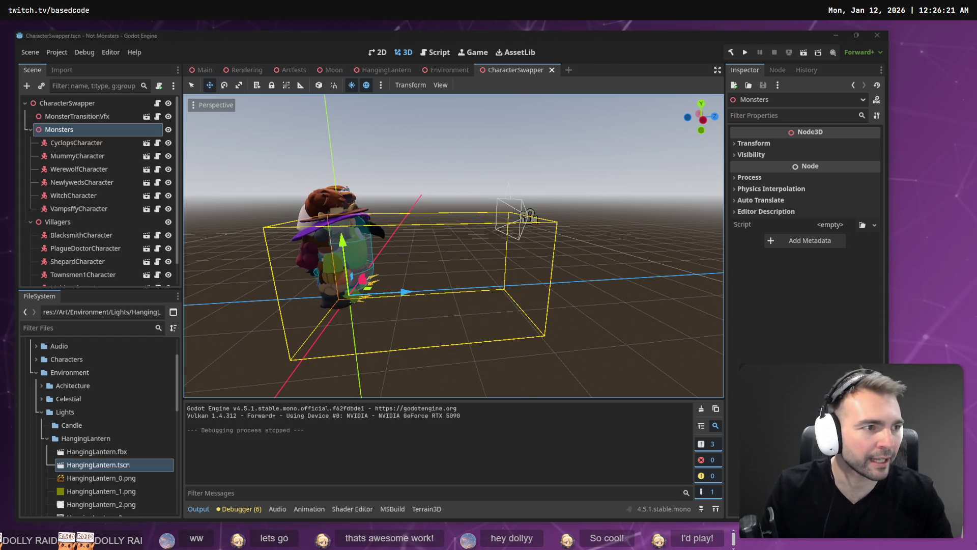
click(85, 248)
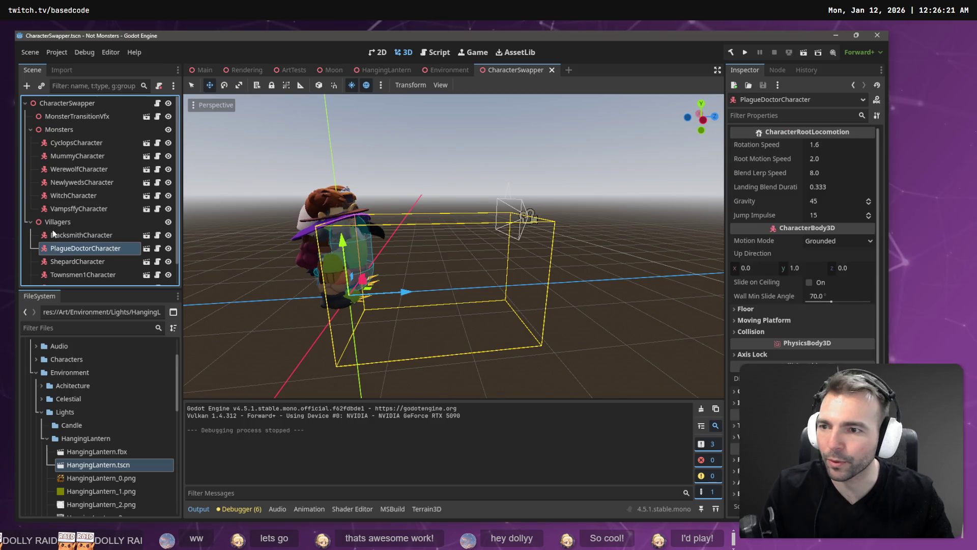
click(61, 209)
click(66, 169)
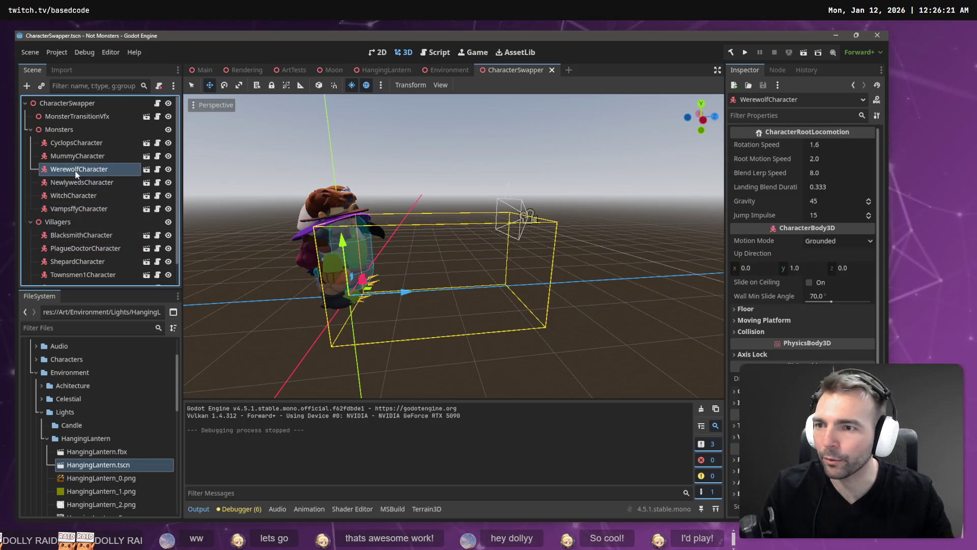
drag(76, 174, 108, 139)
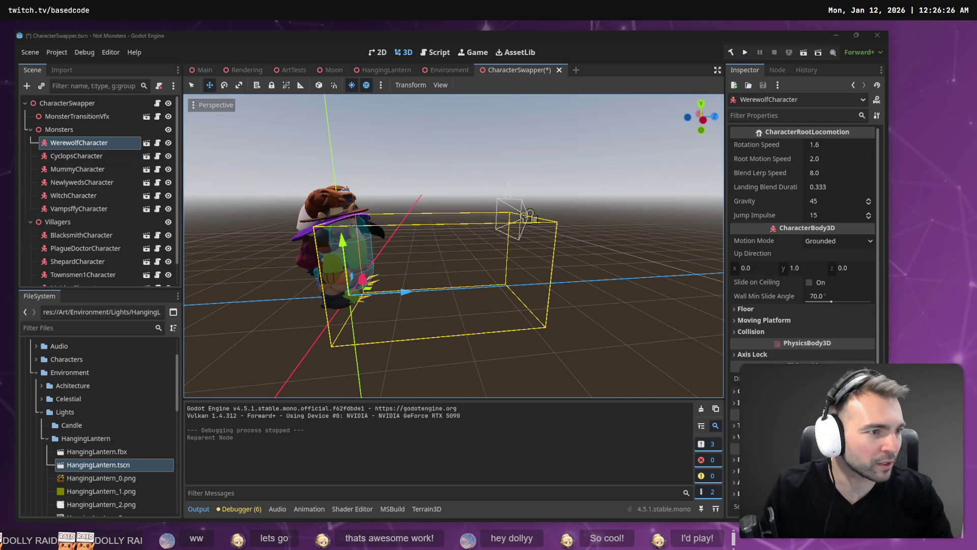
Open CharacterSwapper.cs in Rider from the recent-files Switcher
key(alt+Tab)
scroll(379, 207, up, 10)
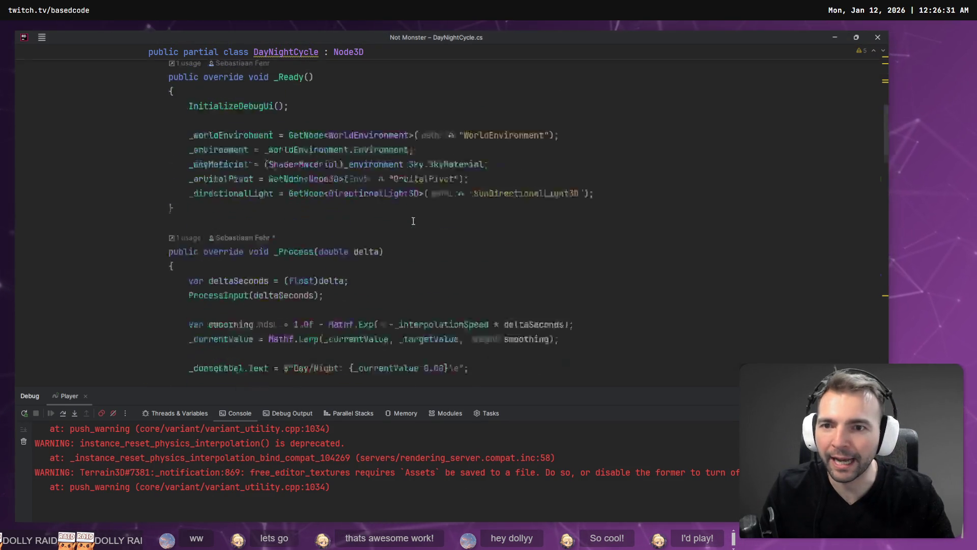
key(ctrl+Tab)
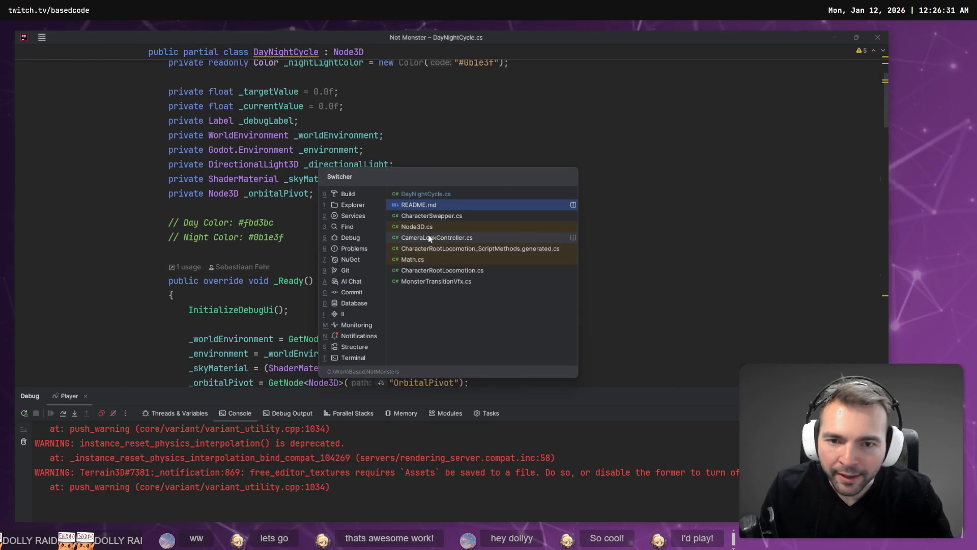
click(437, 214)
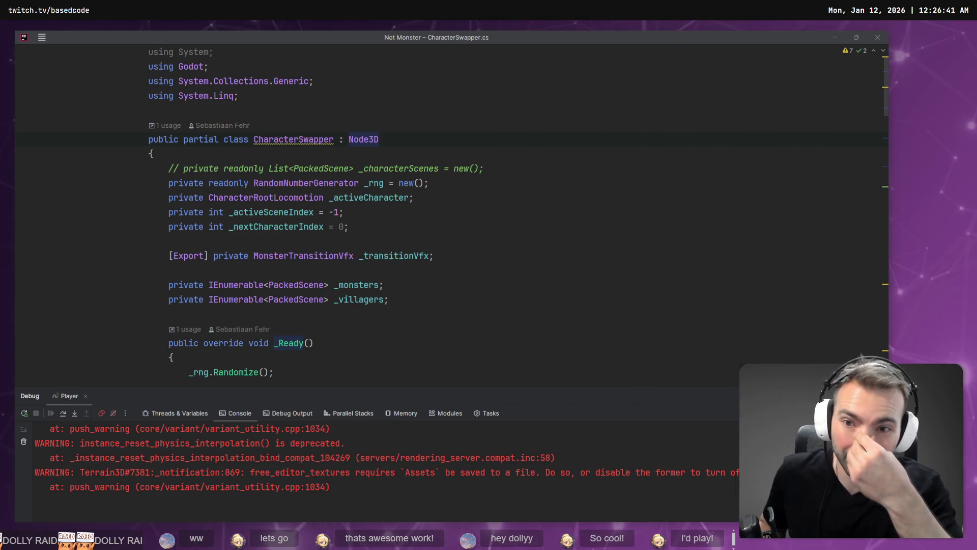
Review the _Ready method and InstantiateCharacter code in CharacterSwapper.cs
scroll(580, 256, down, 5)
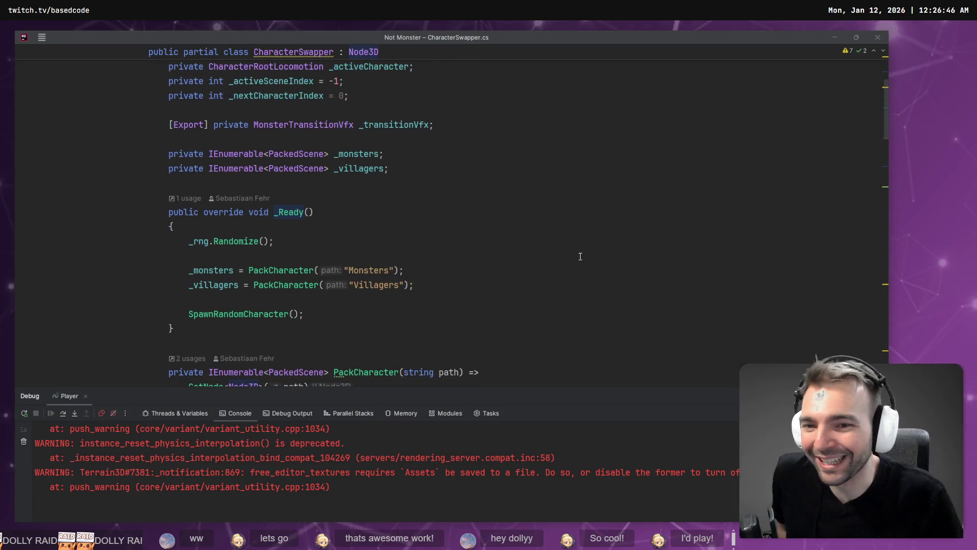
click(208, 271)
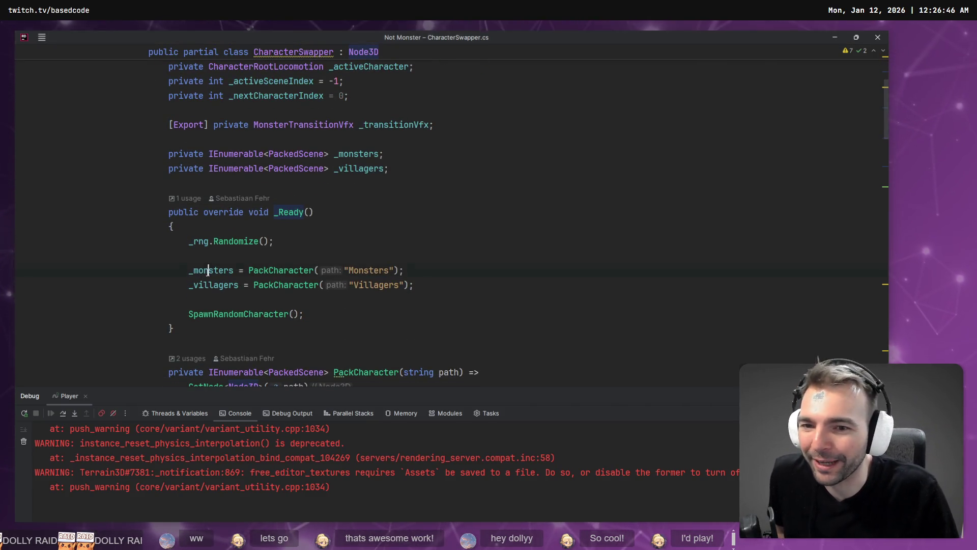
scroll(346, 300, down, 3)
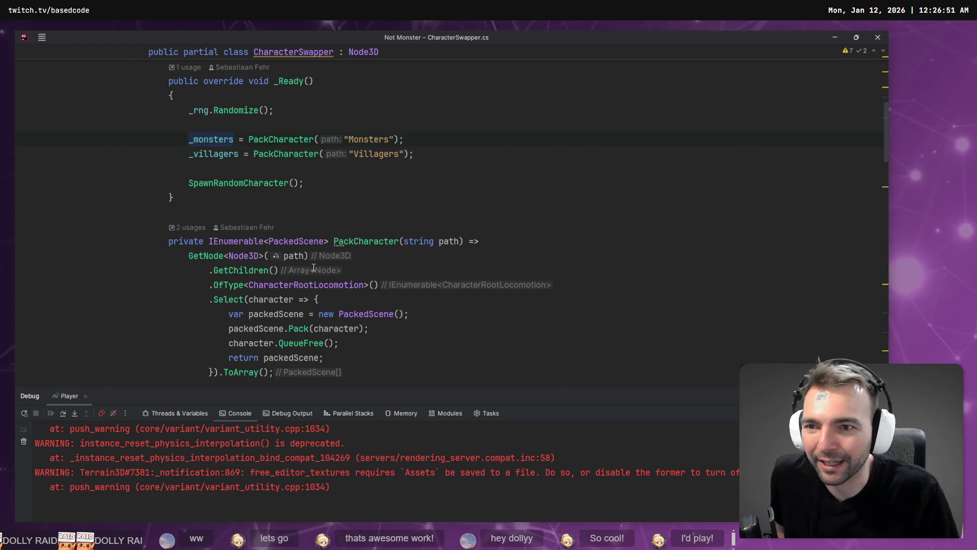
scroll(241, 201, down, 2)
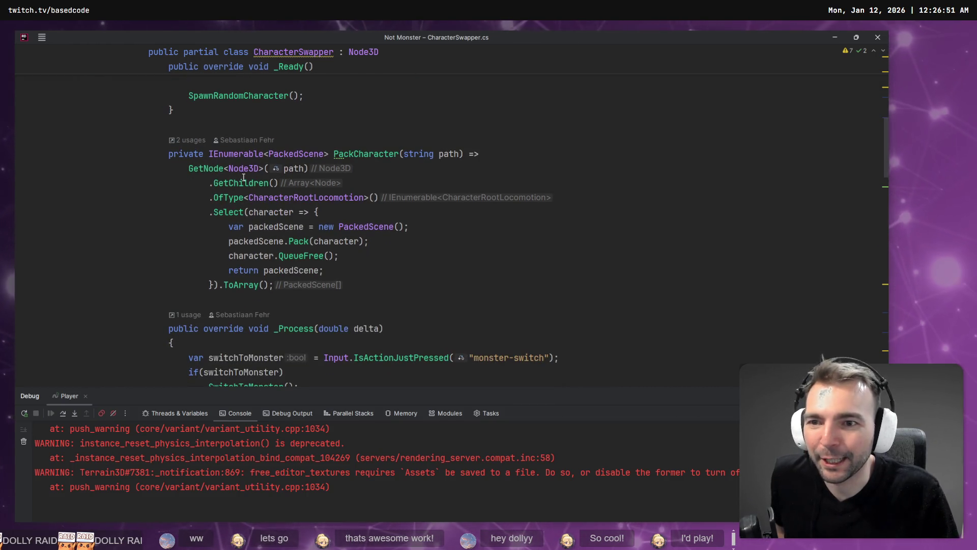
scroll(345, 159, down, 9)
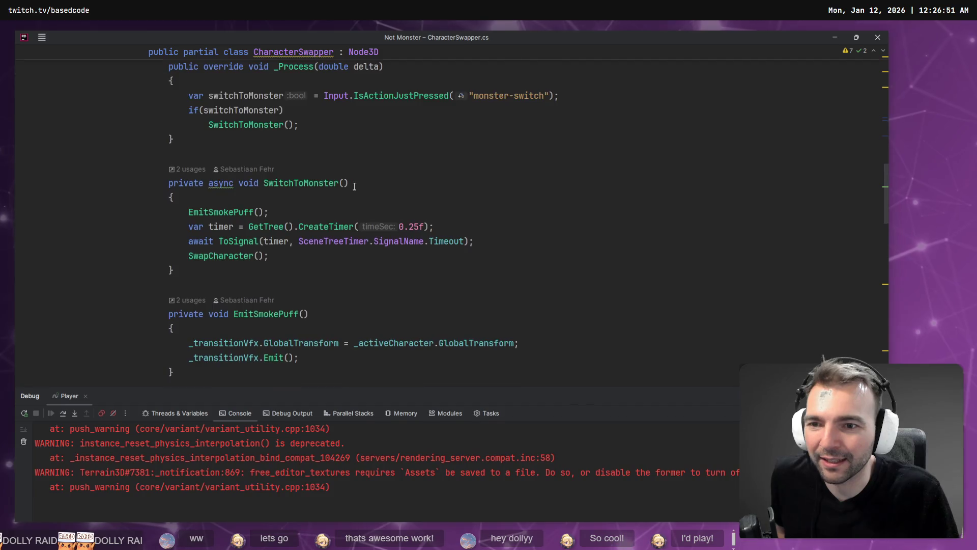
scroll(355, 186, down, 1)
scroll(355, 186, down, 3)
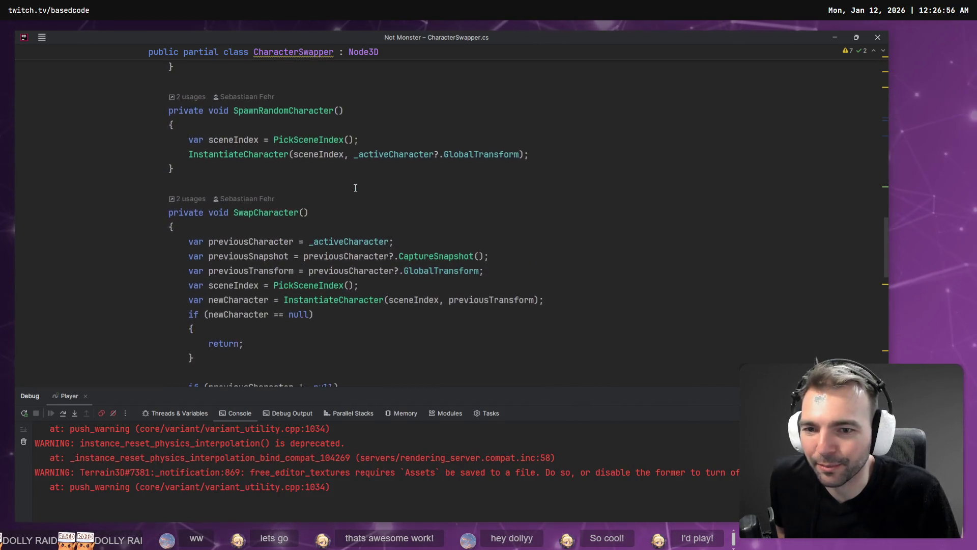
scroll(250, 241, down, 12)
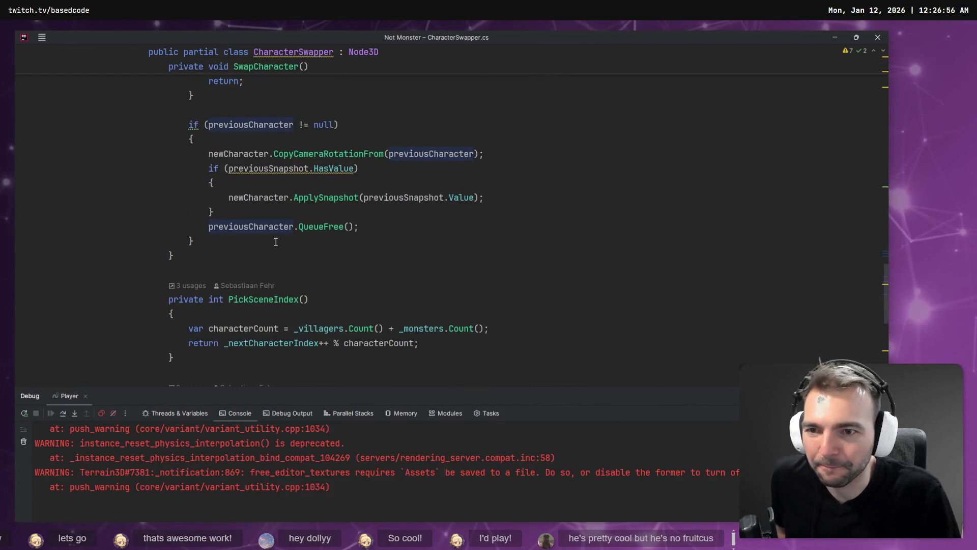
scroll(290, 229, down, 3)
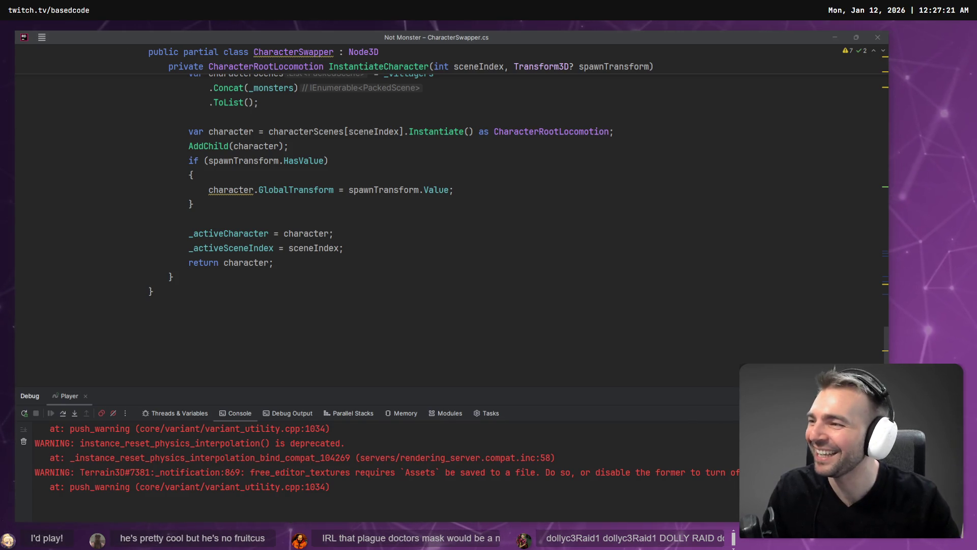
click(427, 192)
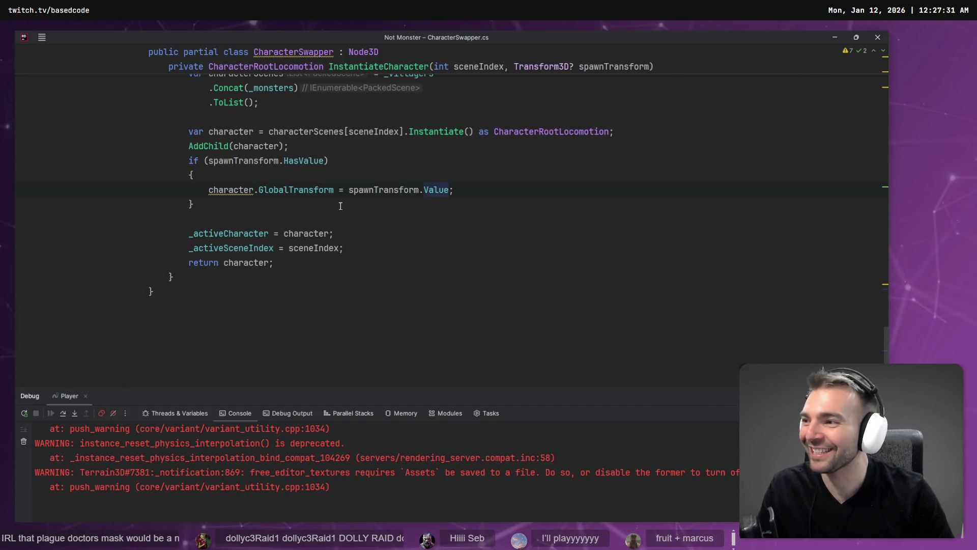
scroll(350, 191, up, 4)
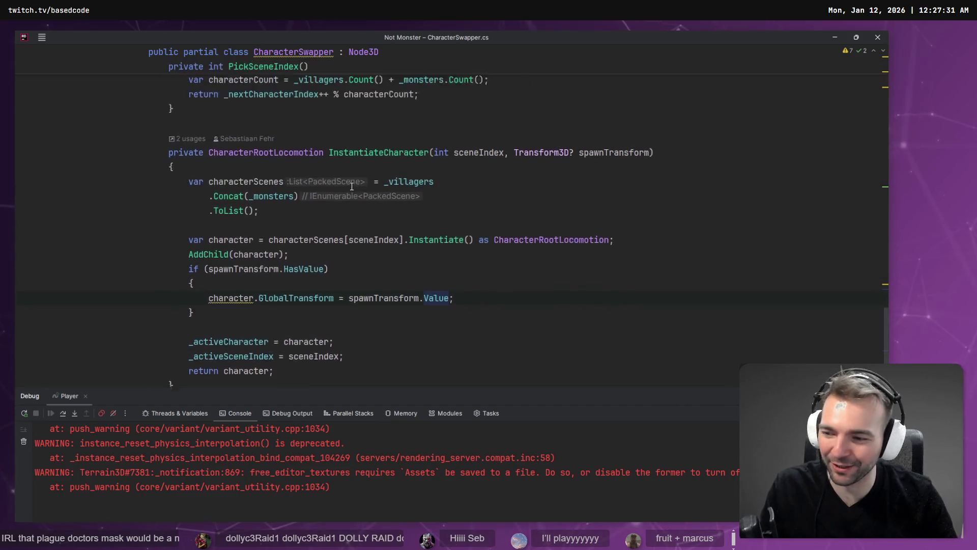
scroll(341, 186, up, 12)
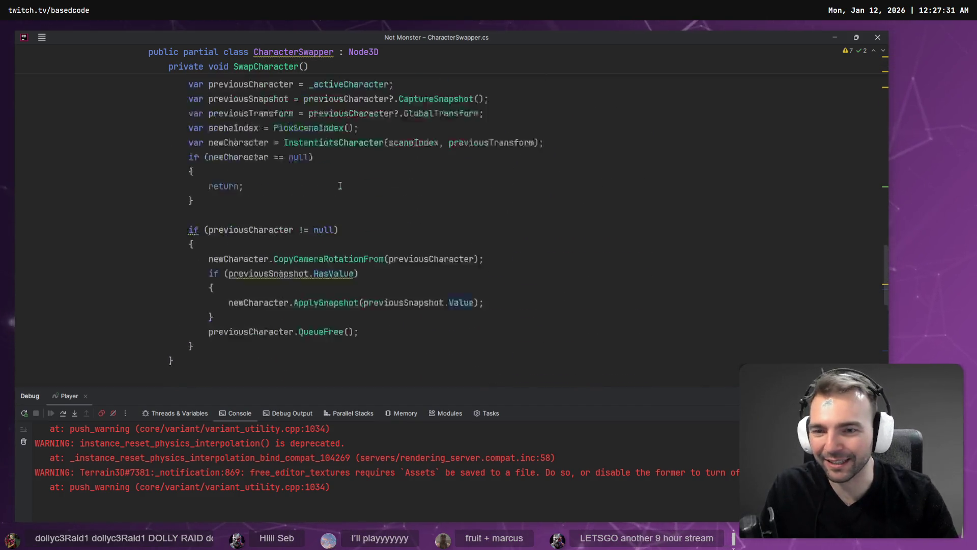
scroll(362, 196, up, 10)
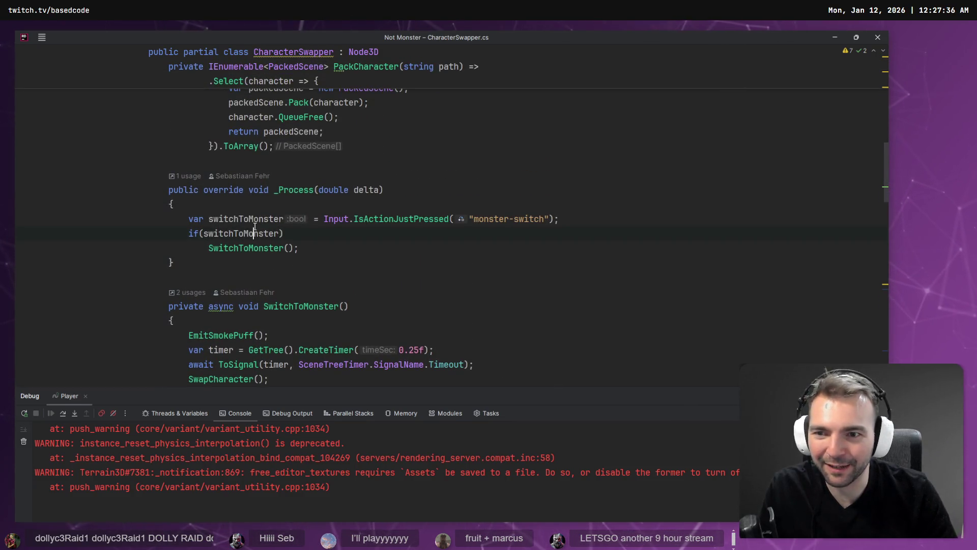
scroll(317, 220, down, 10)
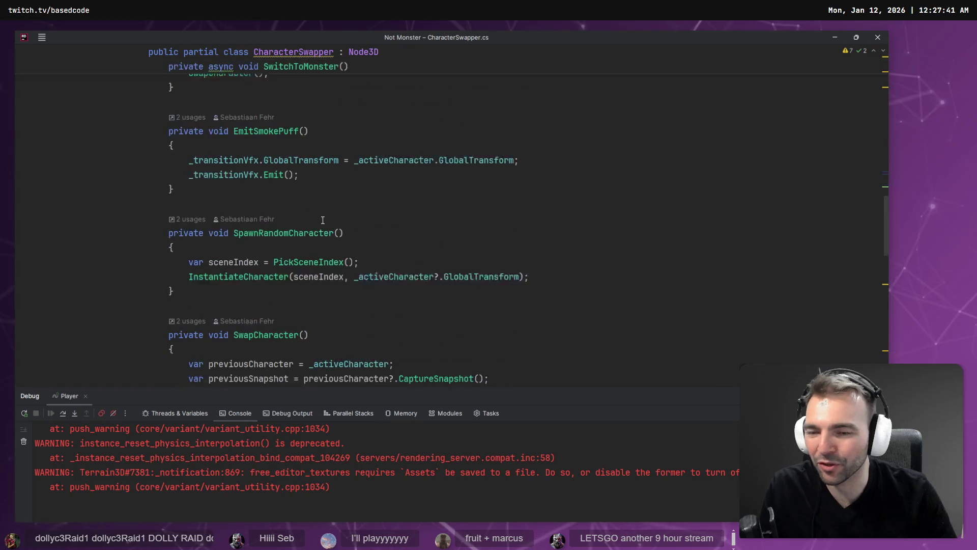
scroll(309, 219, down, 6)
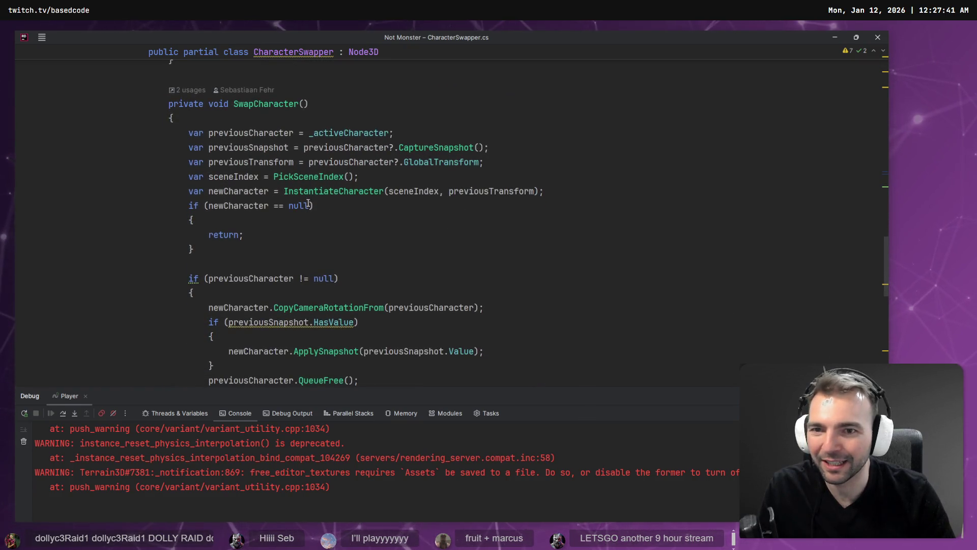
scroll(325, 194, down, 3)
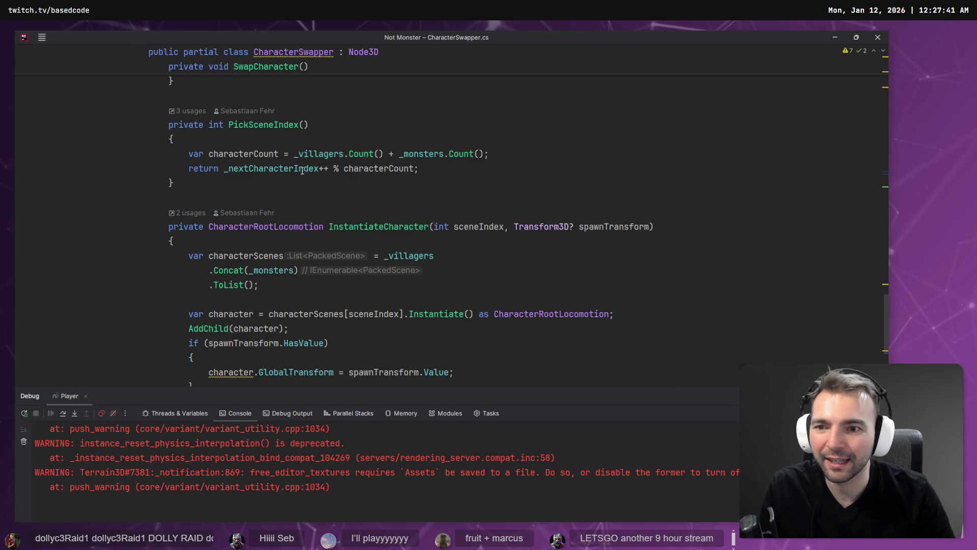
scroll(302, 171, down, 2)
Change characterScenes to _monsters.Concat(_villagers) and launch the game to test it
click(268, 168)
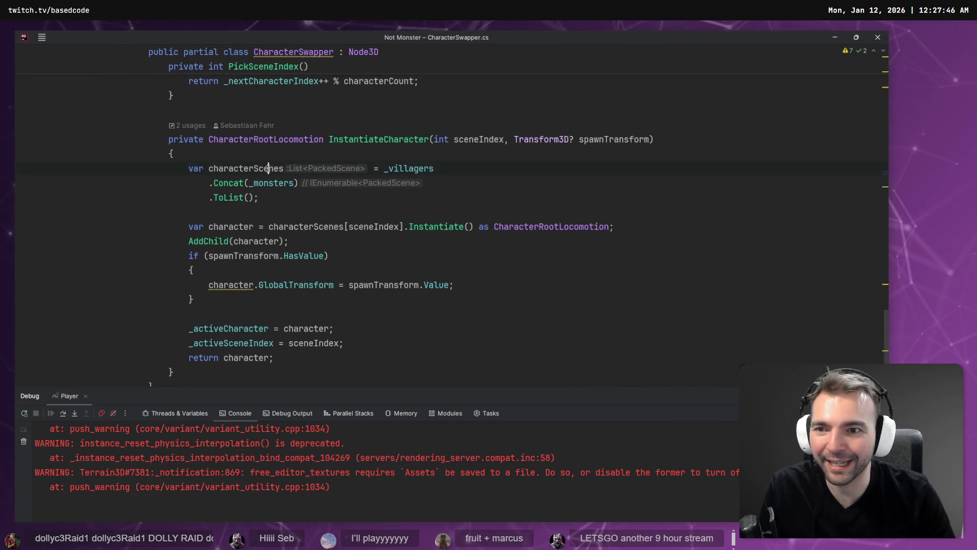
click(376, 169)
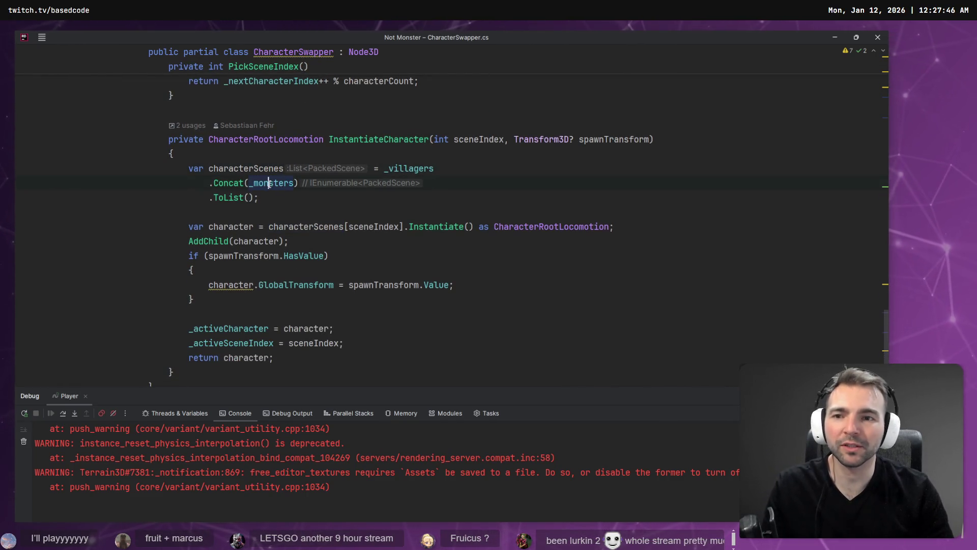
text(_monsters)
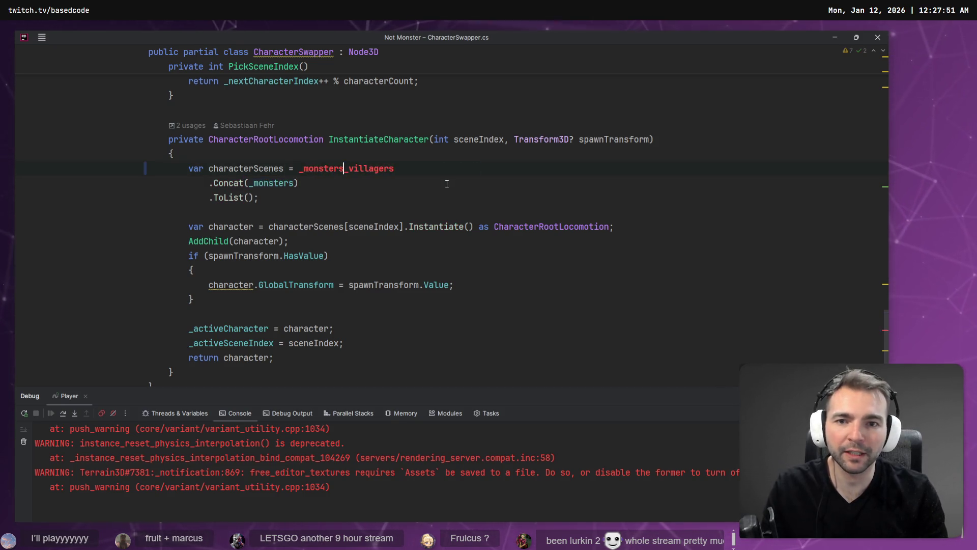
key(ctrl+Delete)
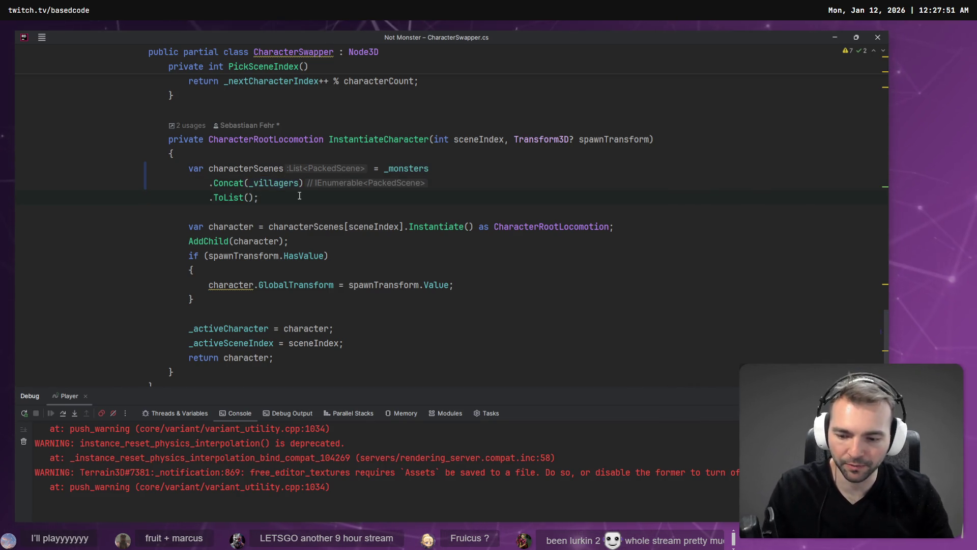
key(alt+Tab)
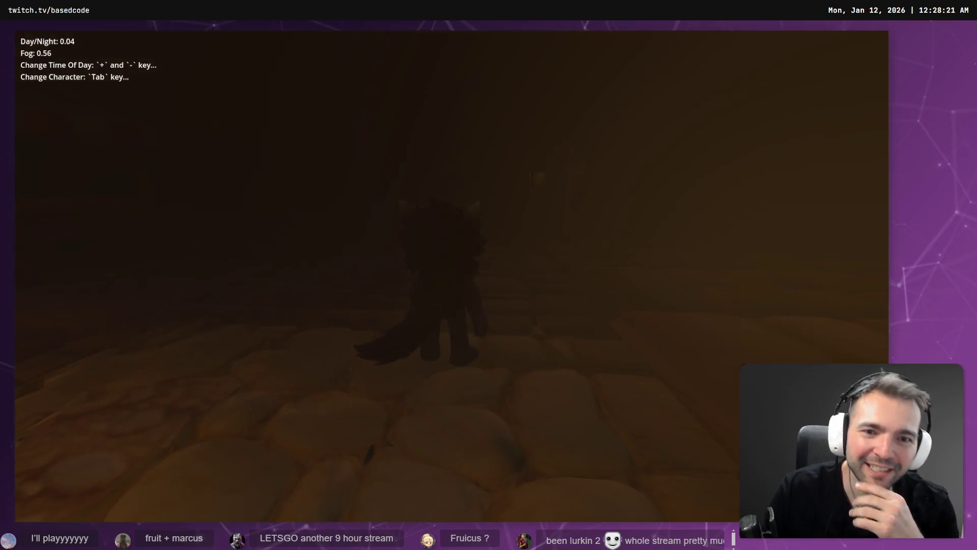
Stop the werewolf play-test with F8
key(F8)
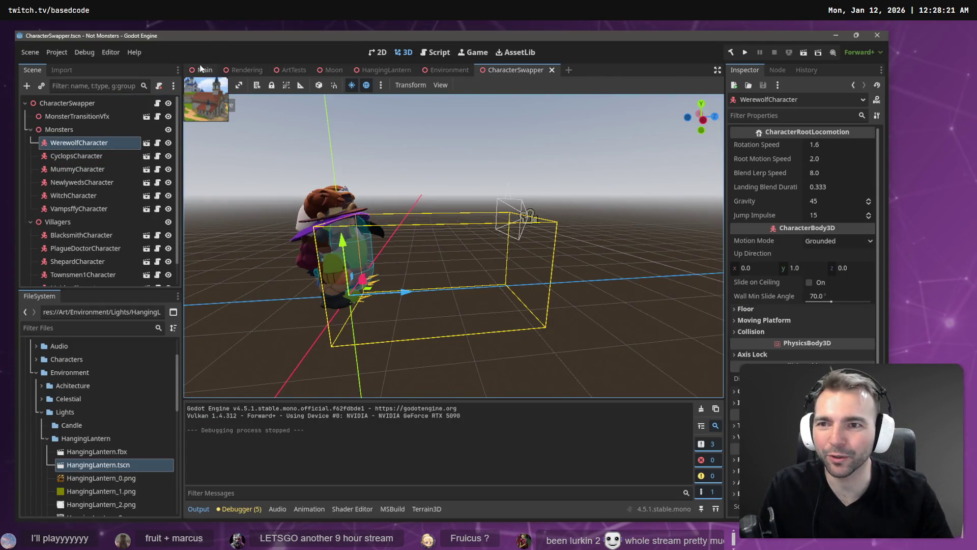
Open the ArtTests scene and frame the view along the castle wall, selecting Warmonger and HangingLantern
click(211, 66)
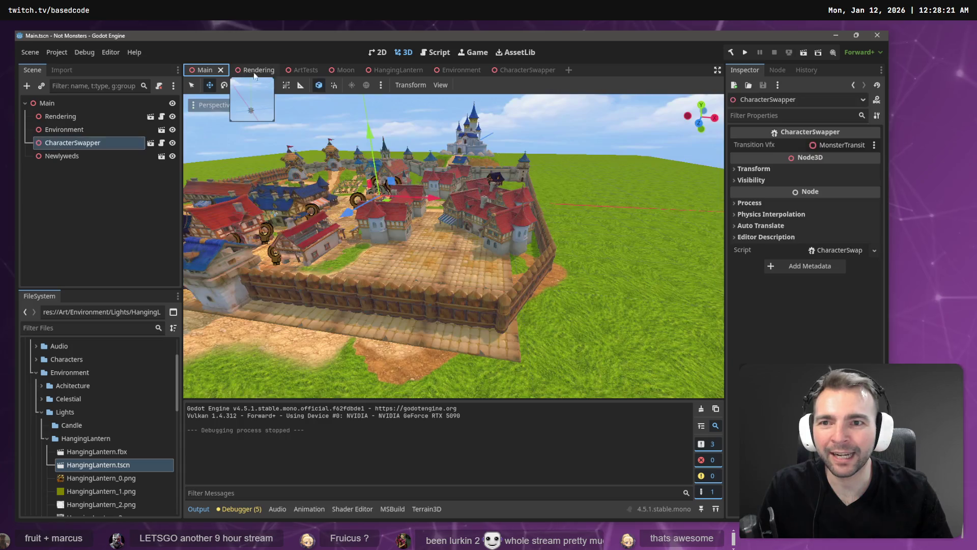
click(302, 70)
scroll(514, 261, down, 10)
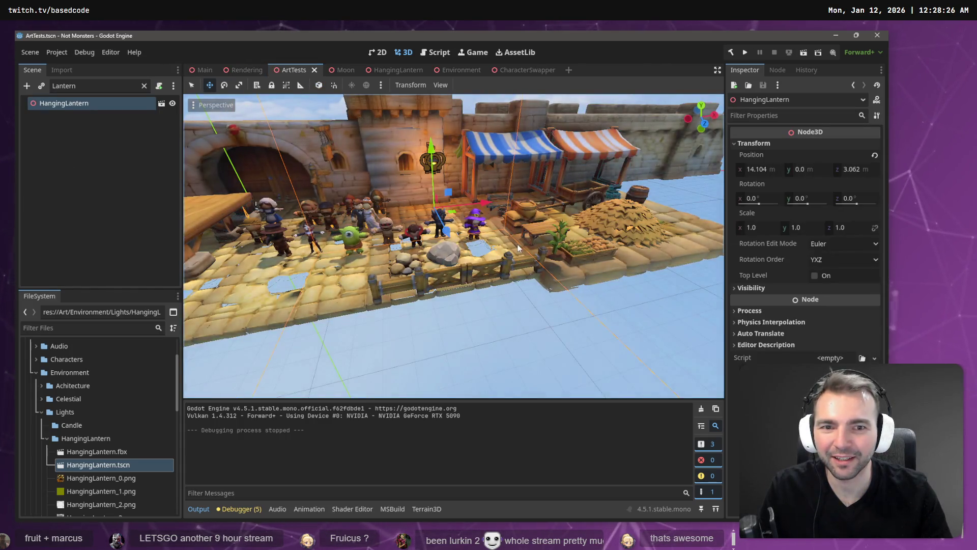
drag(521, 265, 600, 257)
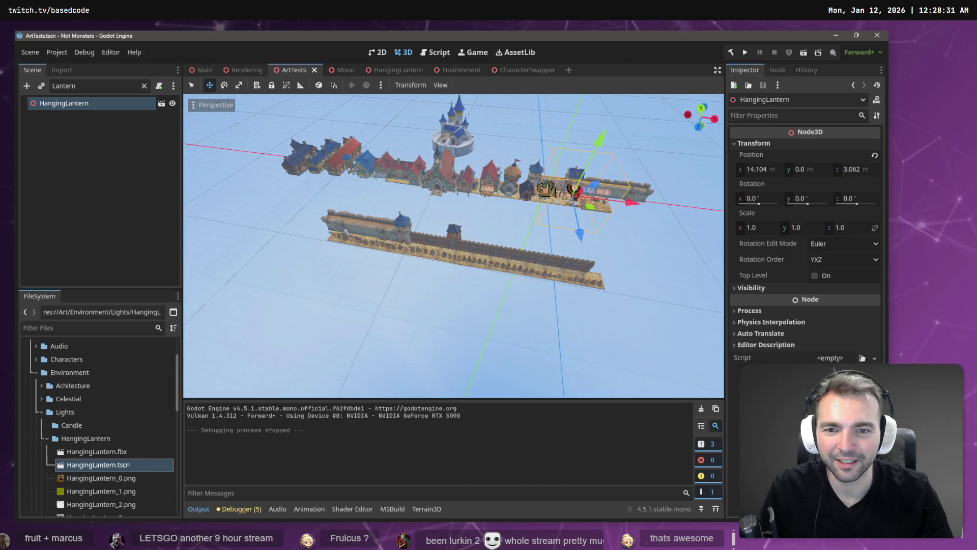
scroll(453, 244, up, 5)
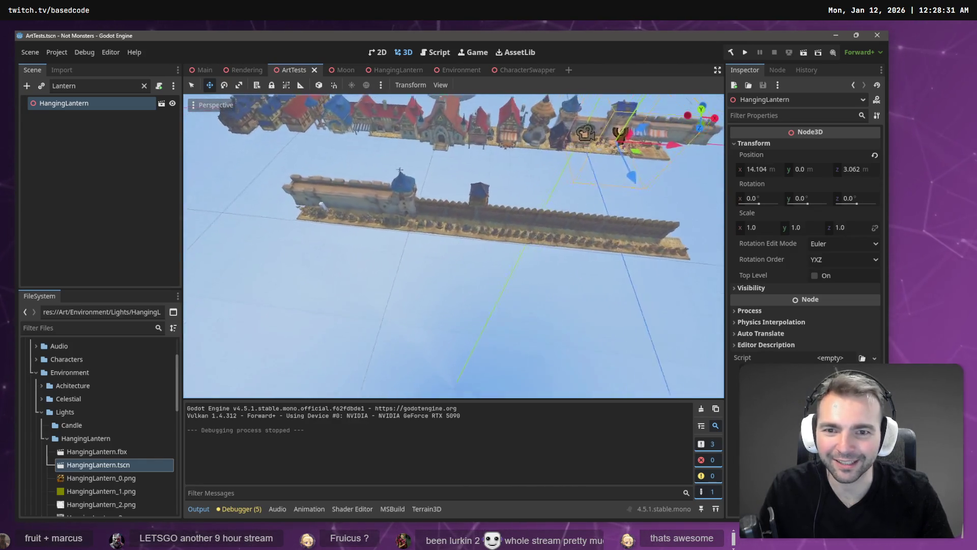
drag(453, 244, 432, 227)
drag(300, 251, 300, 251)
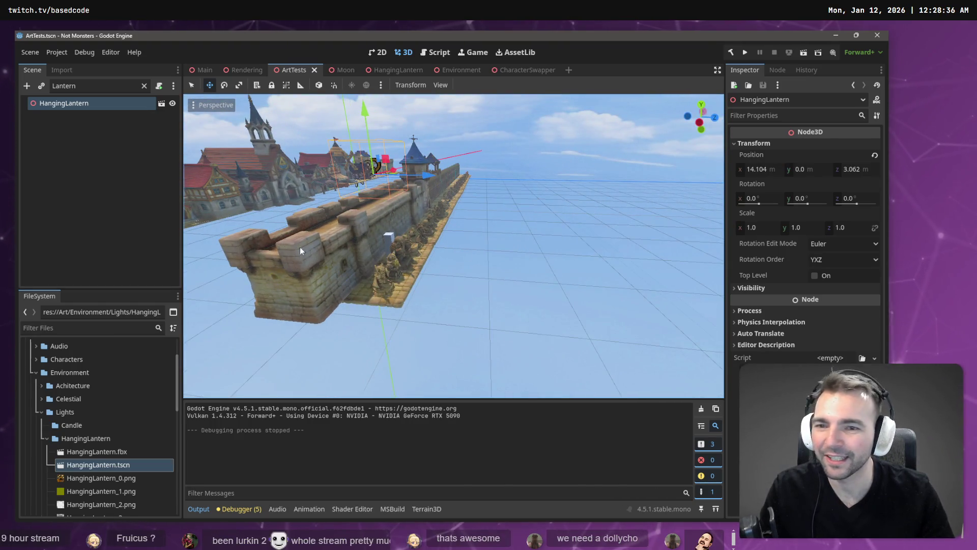
click(387, 285)
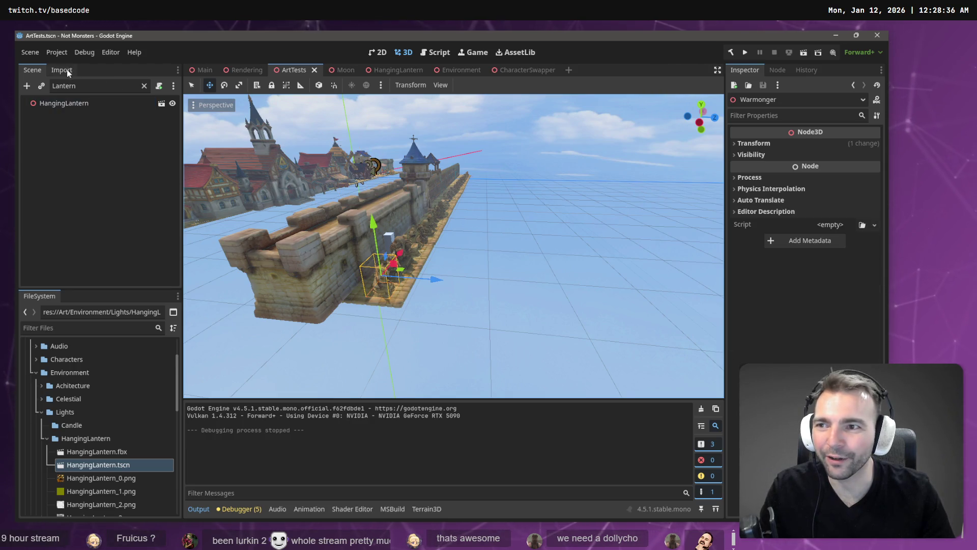
click(65, 103)
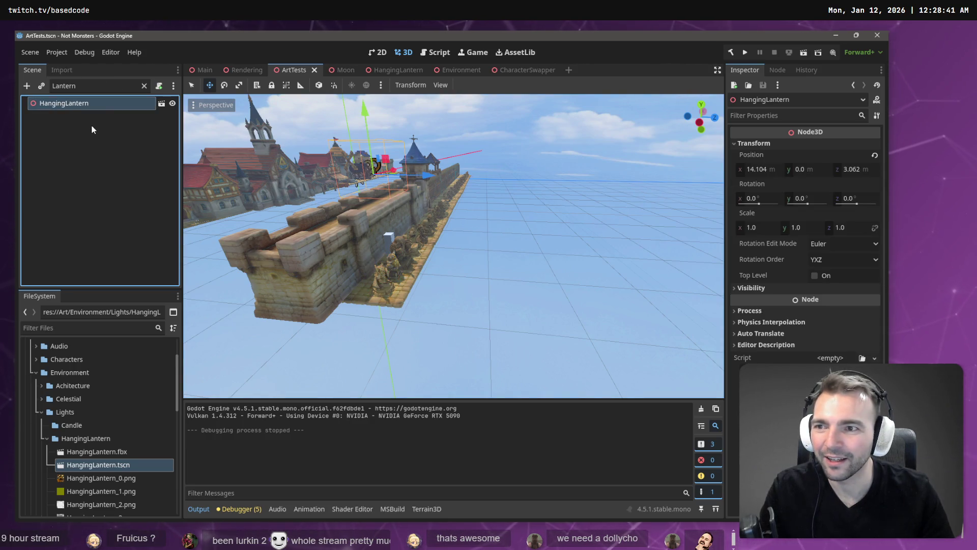
Clear the Lantern filter in the Scene dock and select the cobblestone floor, GodOfWar and Binge
click(247, 70)
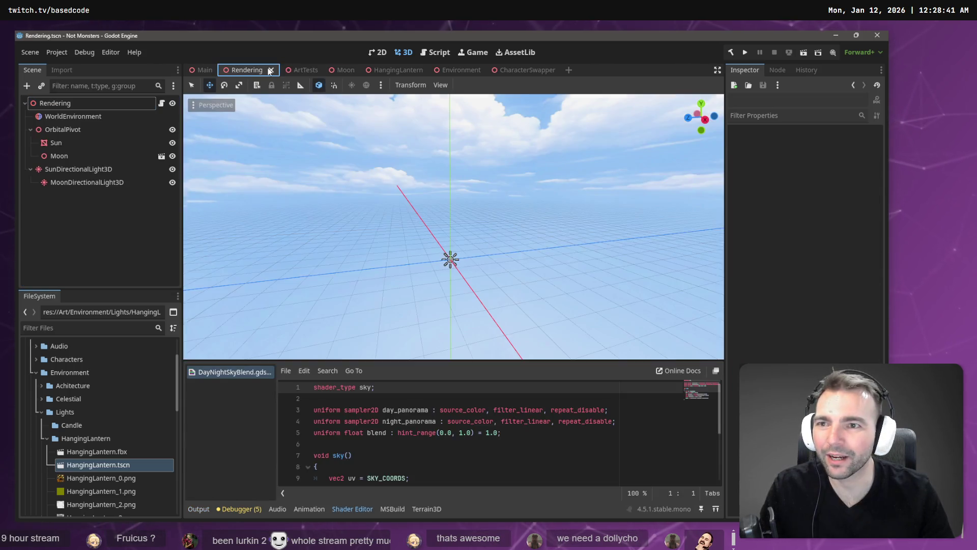
click(306, 70)
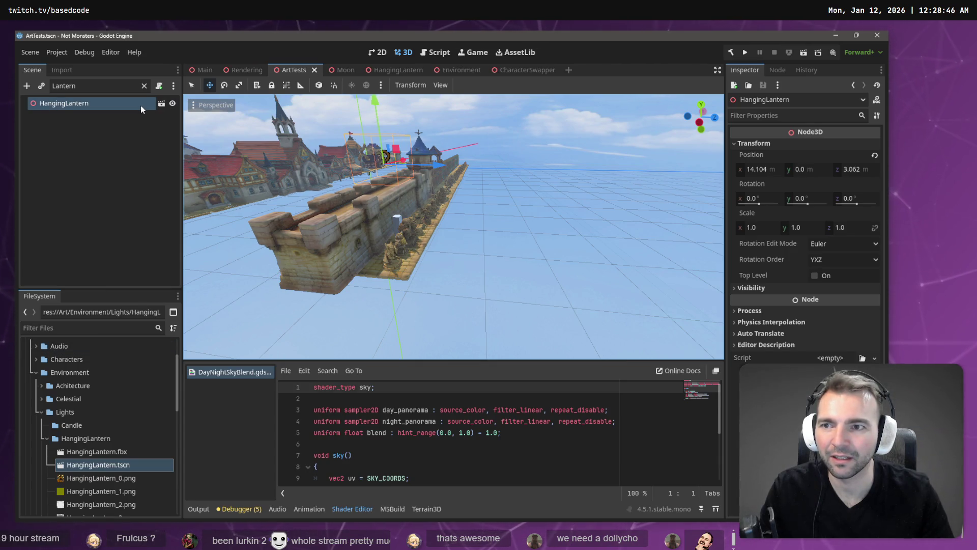
click(144, 87)
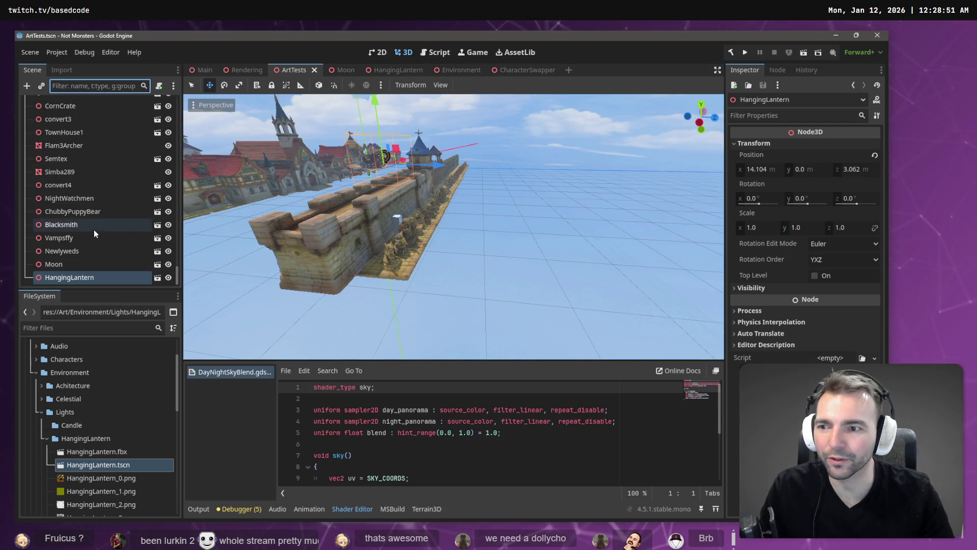
click(396, 252)
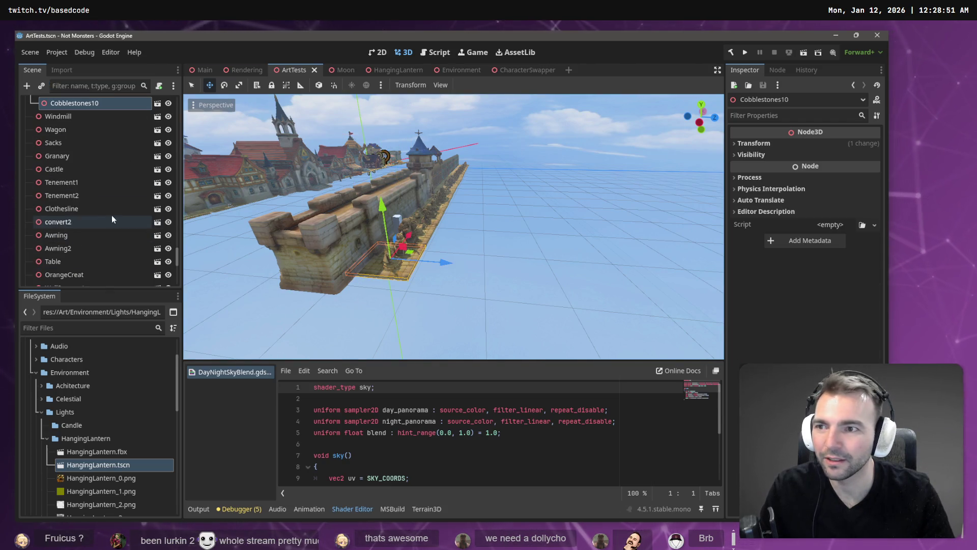
scroll(88, 141, up, 3)
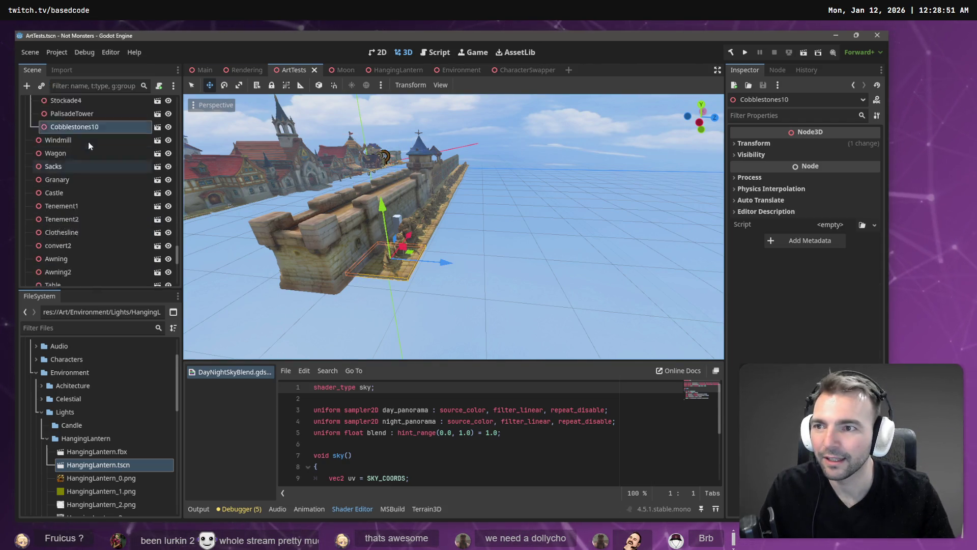
click(411, 227)
scroll(147, 140, up, 5)
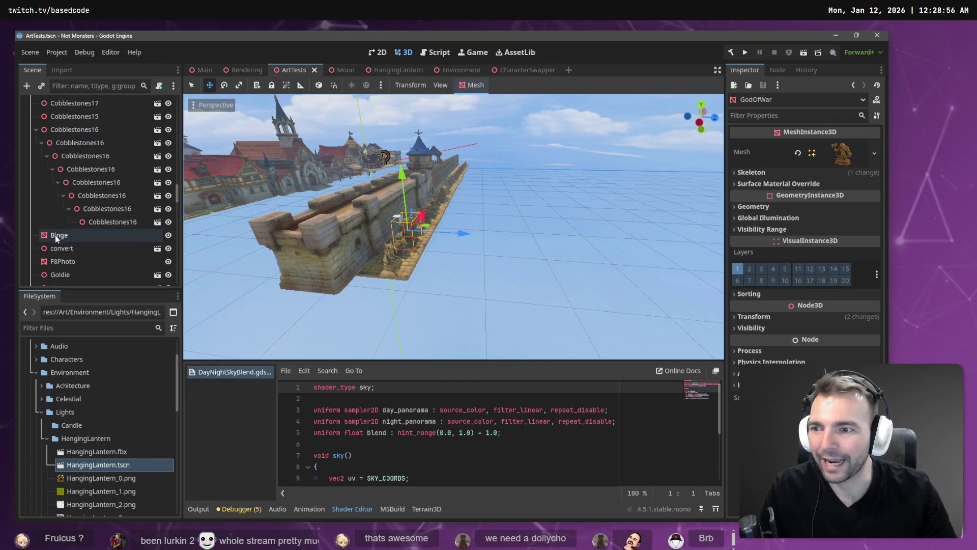
click(61, 237)
Select the range of nodes from Binge down to Scale, including Cobblestones10
scroll(61, 236, down, 10)
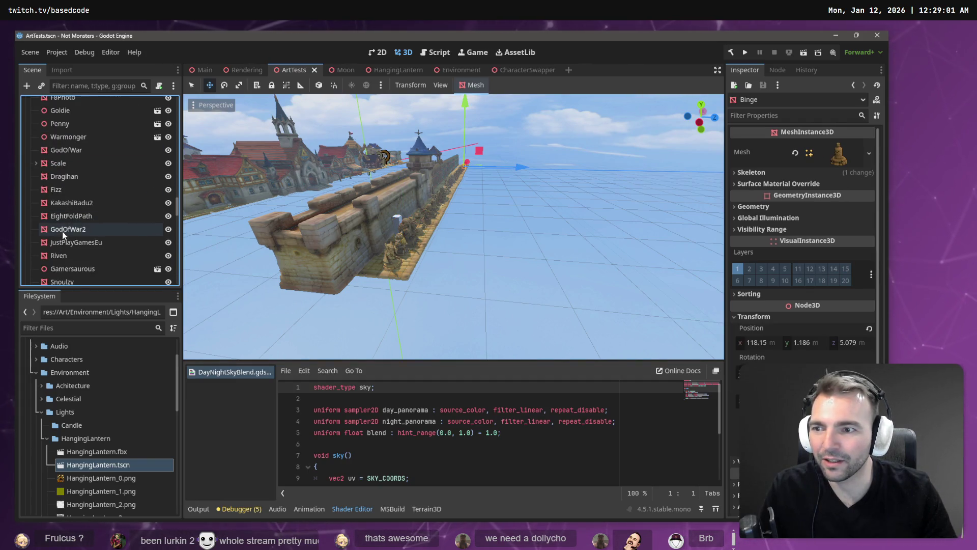
scroll(68, 230, down, 5)
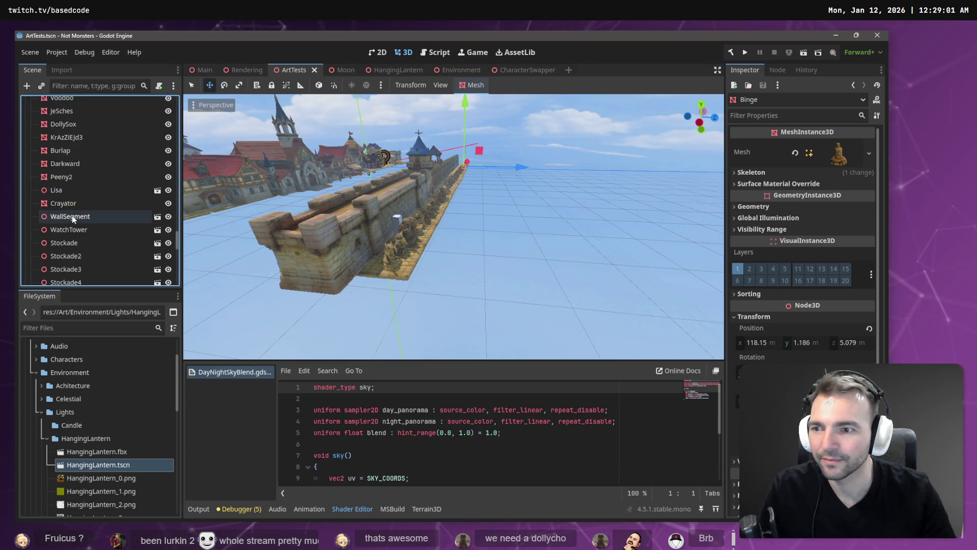
scroll(72, 215, down, 5)
ctrl+click(82, 192)
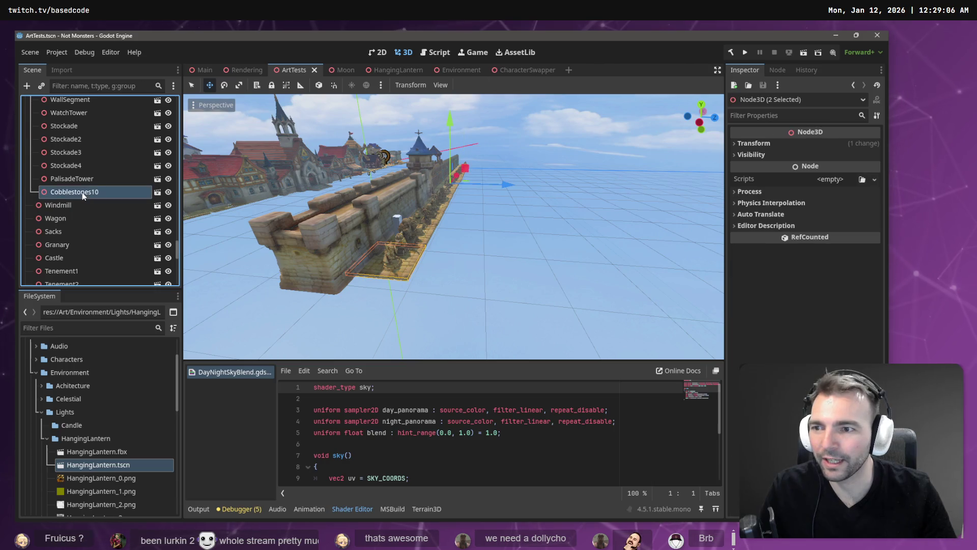
scroll(87, 188, up, 10)
scroll(88, 187, down, 5)
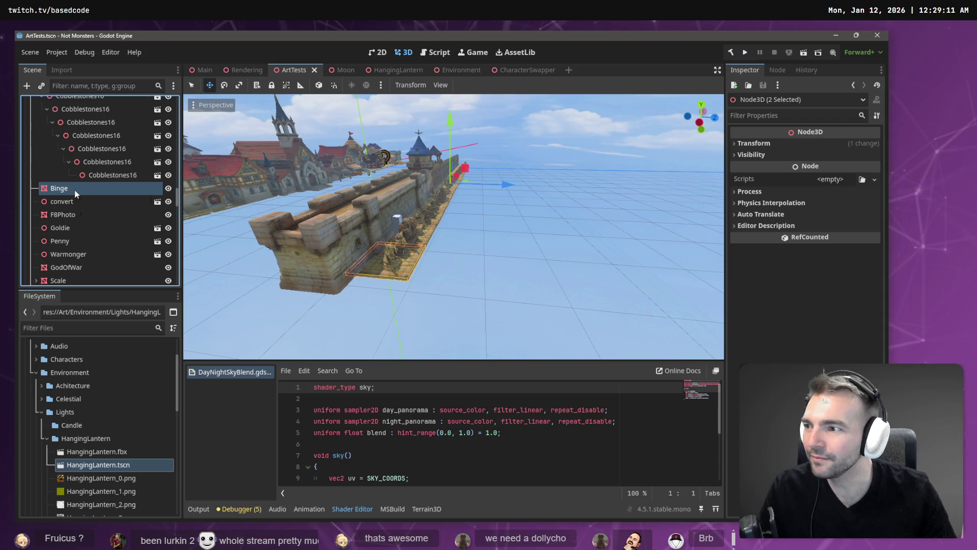
shift+click(75, 191)
Reparent Cobblestones9 through Cobblestones16 under a new Node3D
right_click(75, 192)
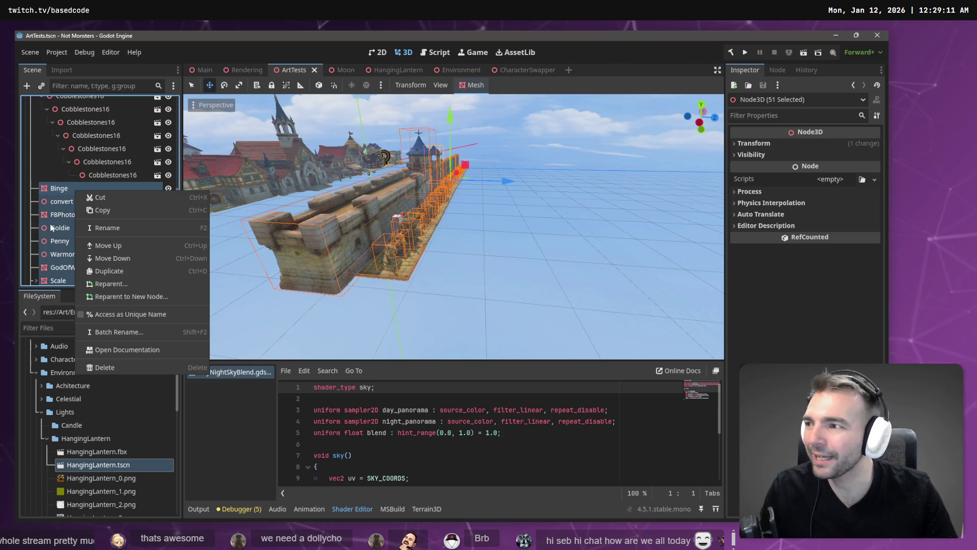
scroll(51, 166, up, 3)
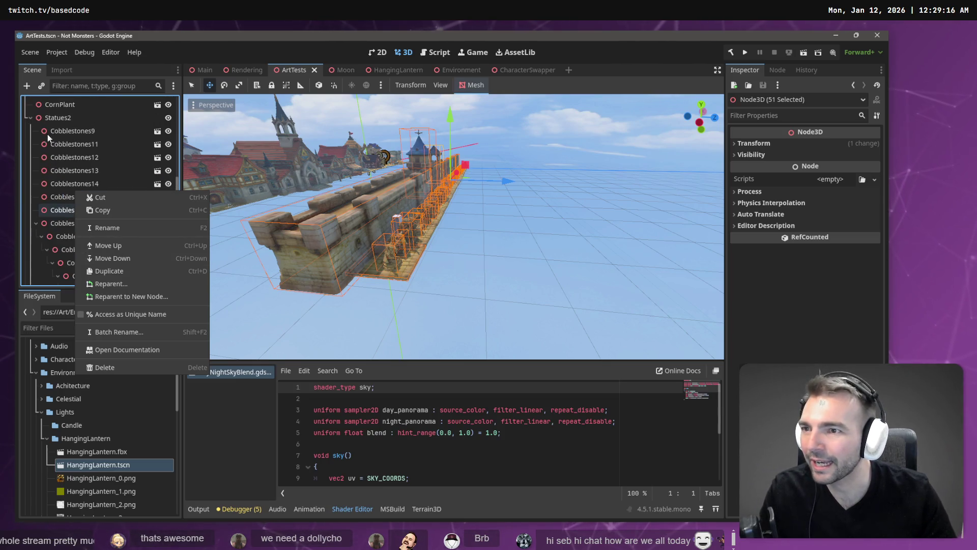
click(65, 134)
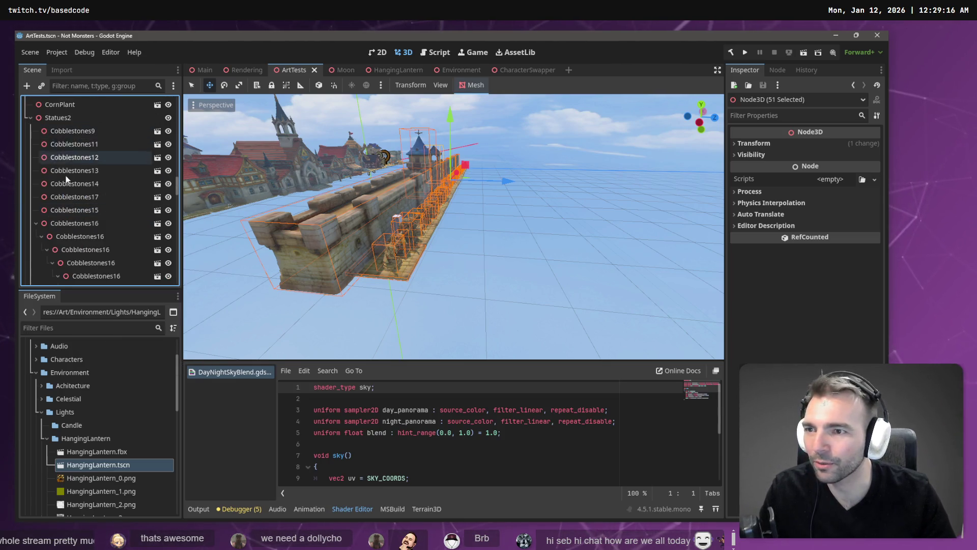
click(66, 131)
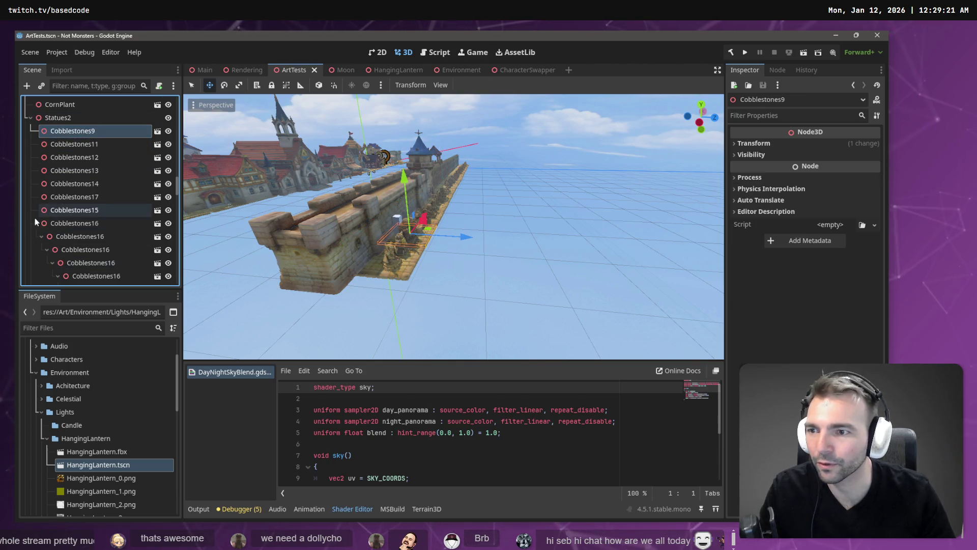
click(37, 223)
shift+click(69, 225)
right_click(69, 225)
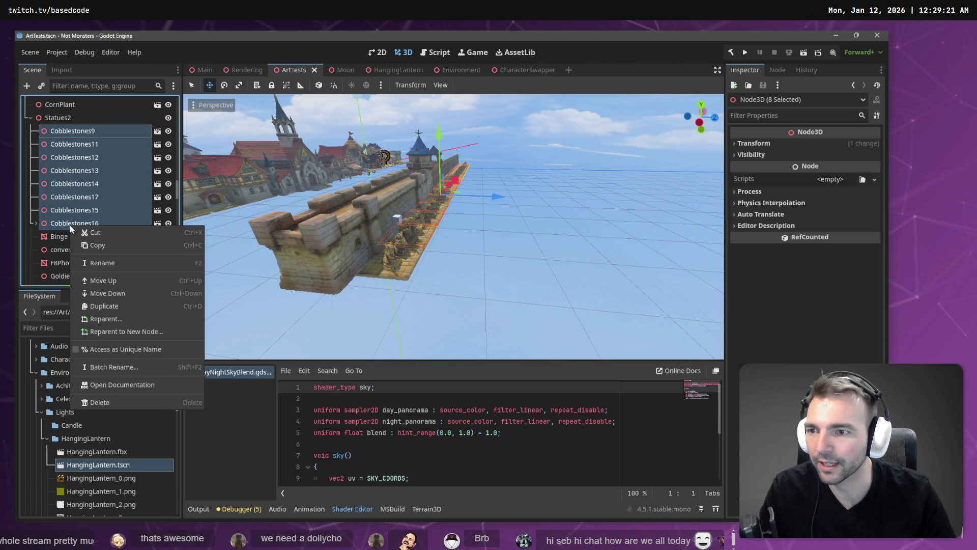
click(121, 330)
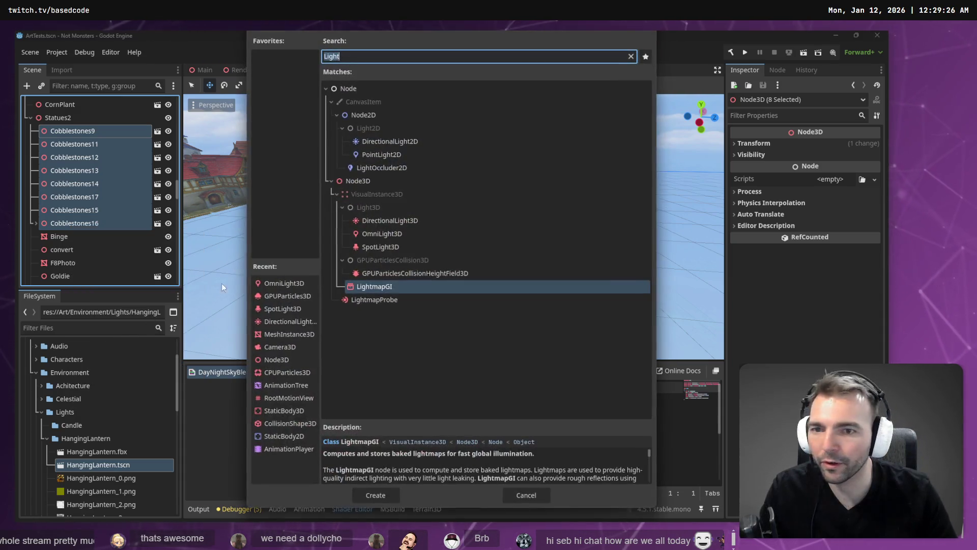
click(371, 176)
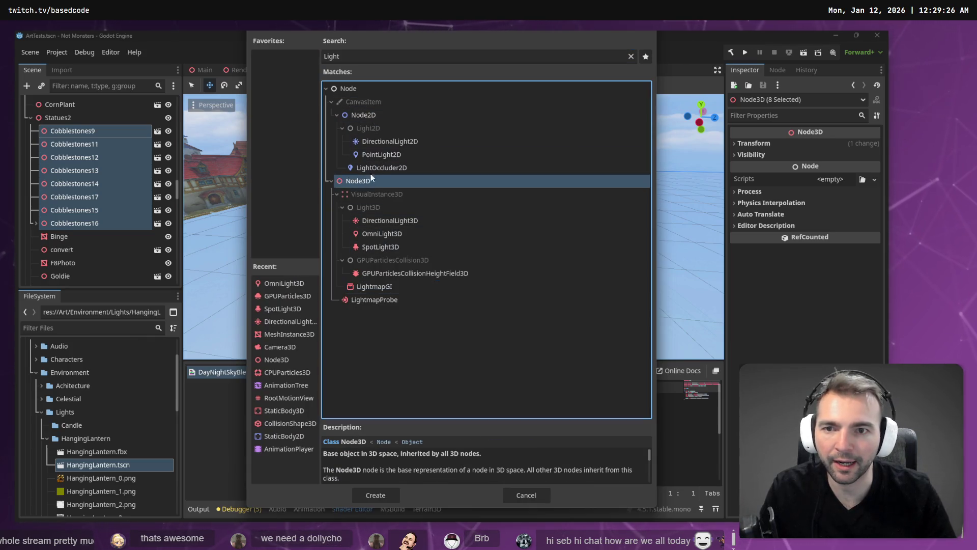
click(394, 56)
key(BackSpace)
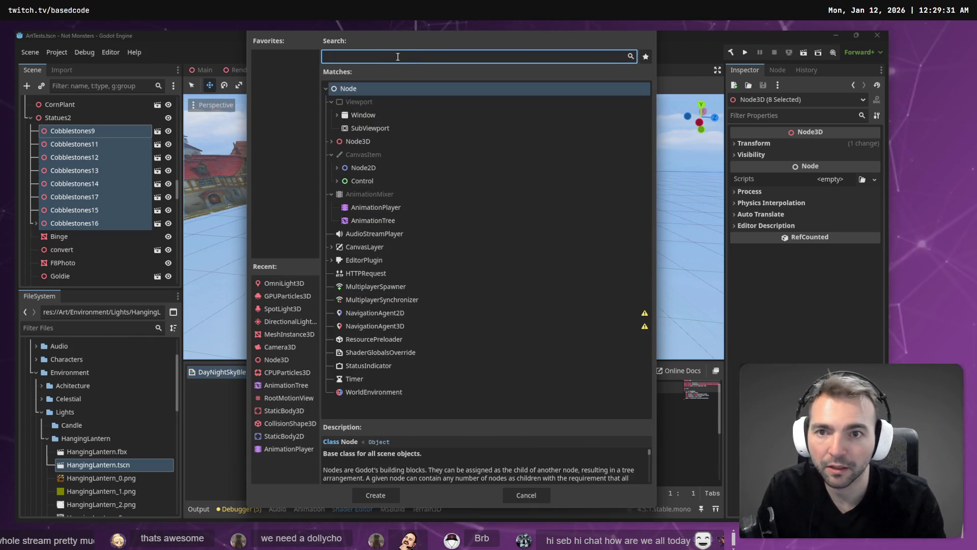
double_click(372, 142)
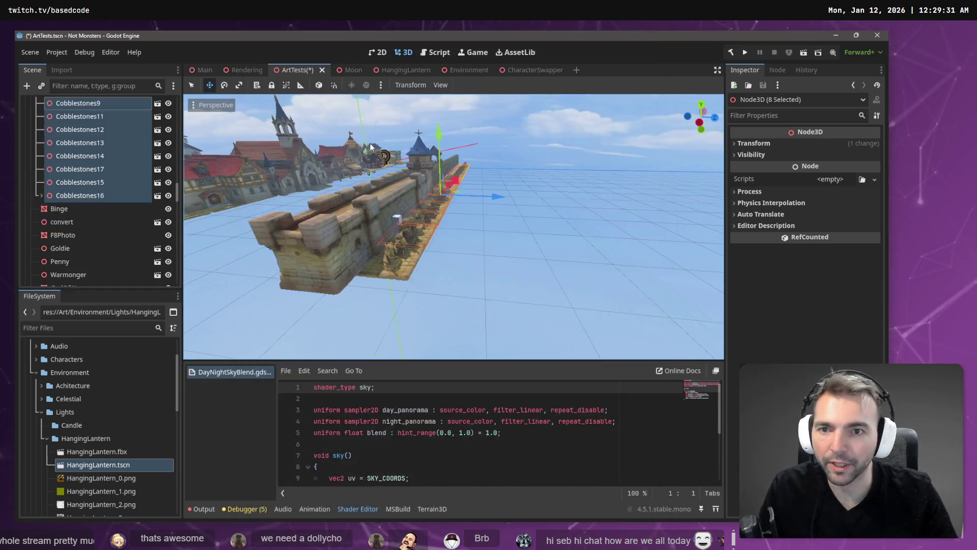
Move the new Node3D below CornPlant and rename it 'Flooring'
scroll(127, 141, up, 3)
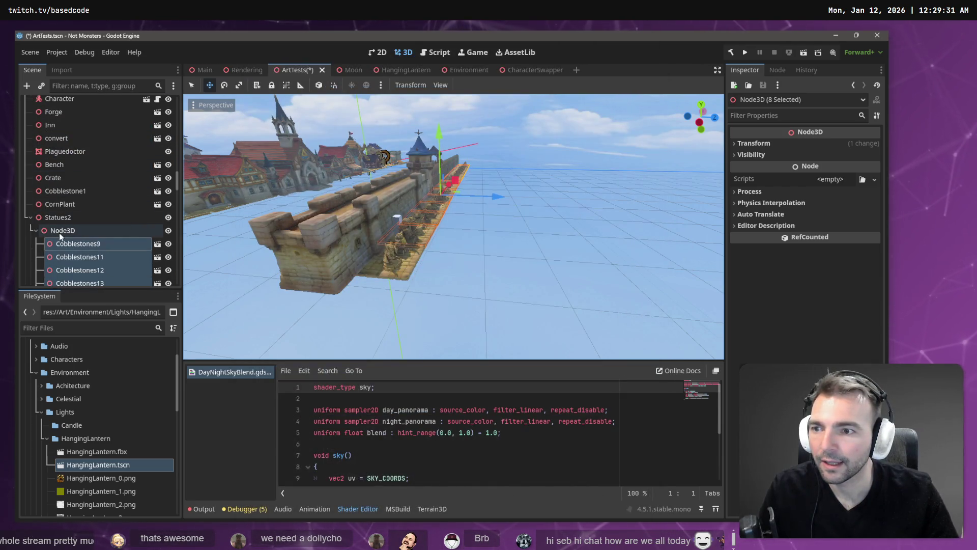
mouse_move(59, 232)
mouse_down()
mouse_move(45, 206)
mouse_move(22, 209)
mouse_up()
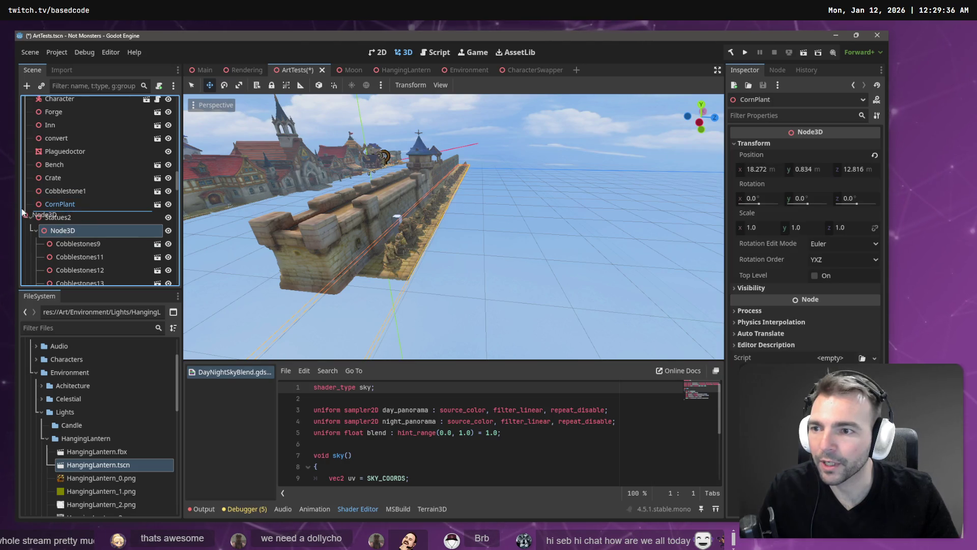
scroll(53, 219, down, 3)
key(F2)
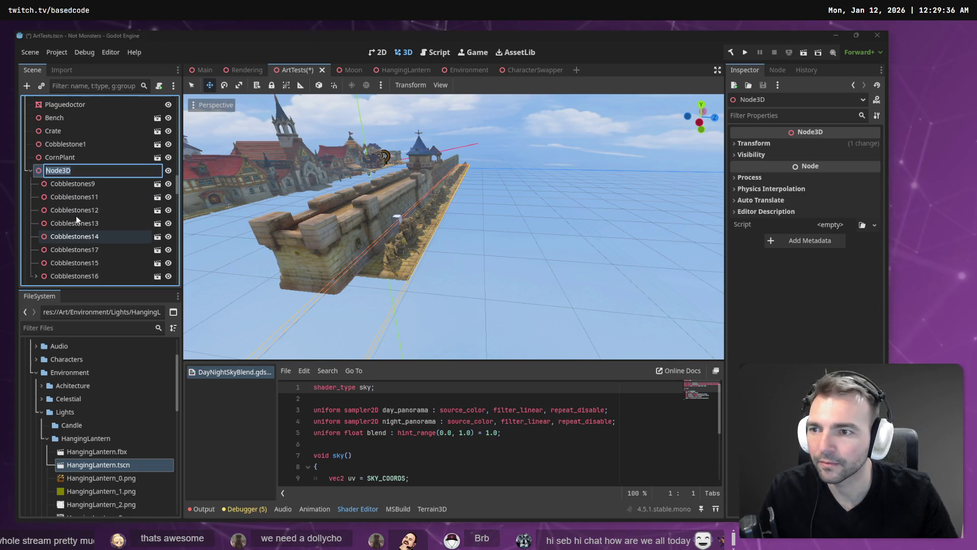
text(Flooring)
key(Return)
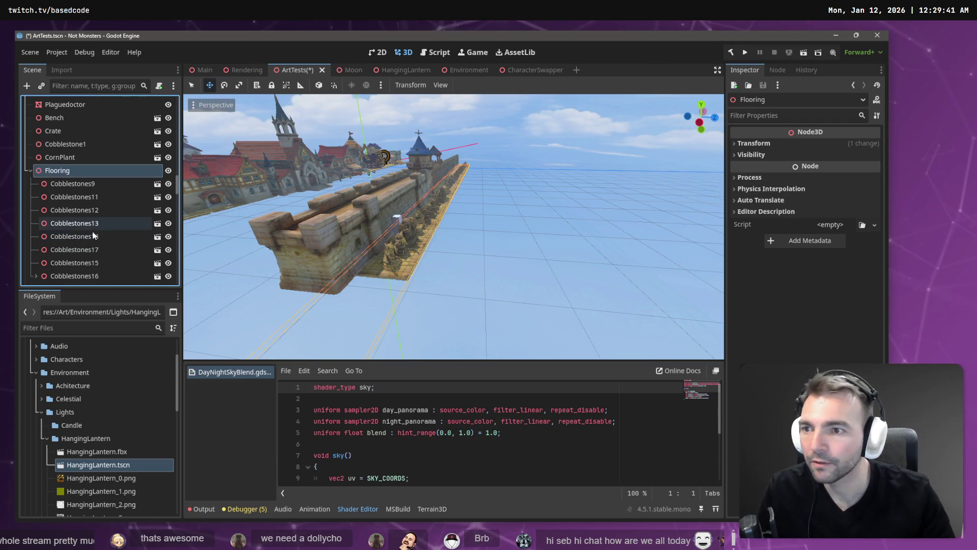
double_click(32, 170)
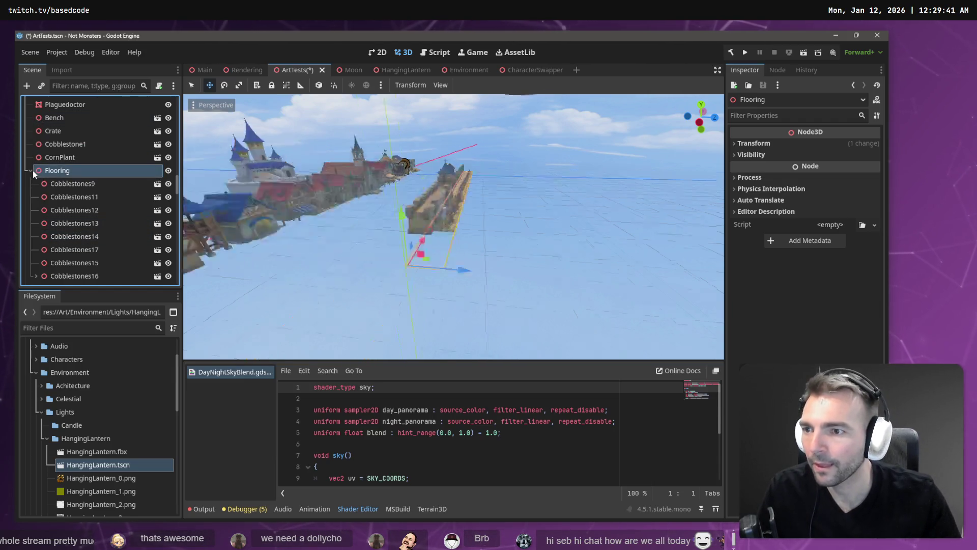
click(30, 171)
scroll(87, 219, down, 10)
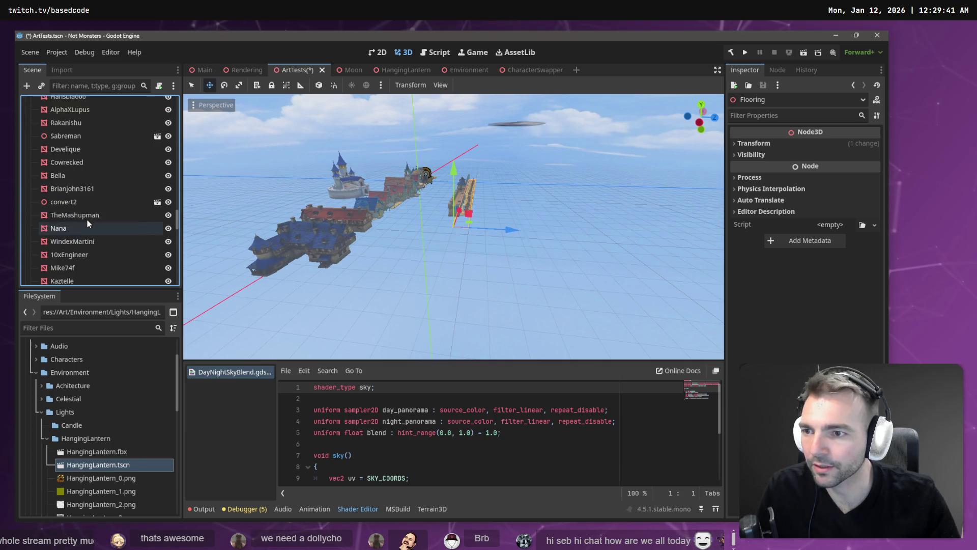
scroll(100, 214, down, 3)
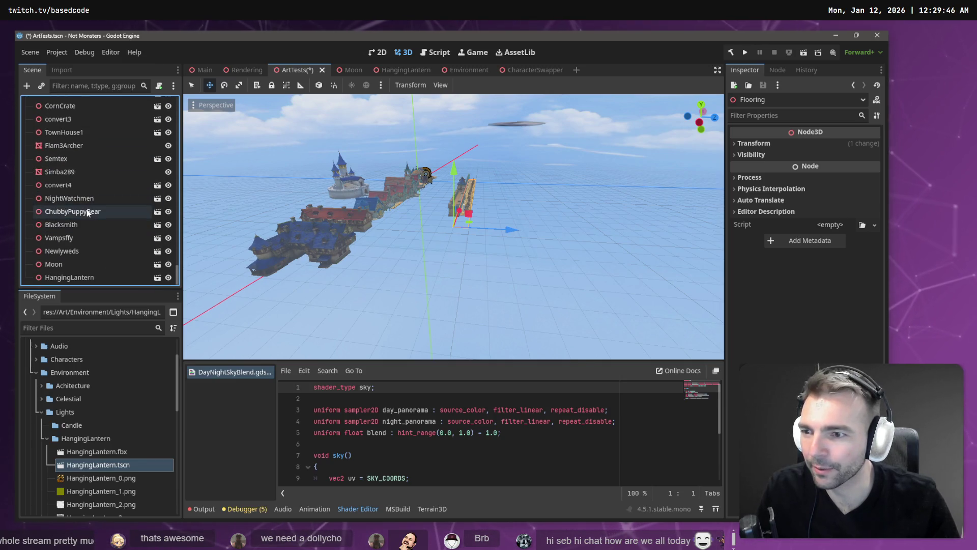
click(83, 277)
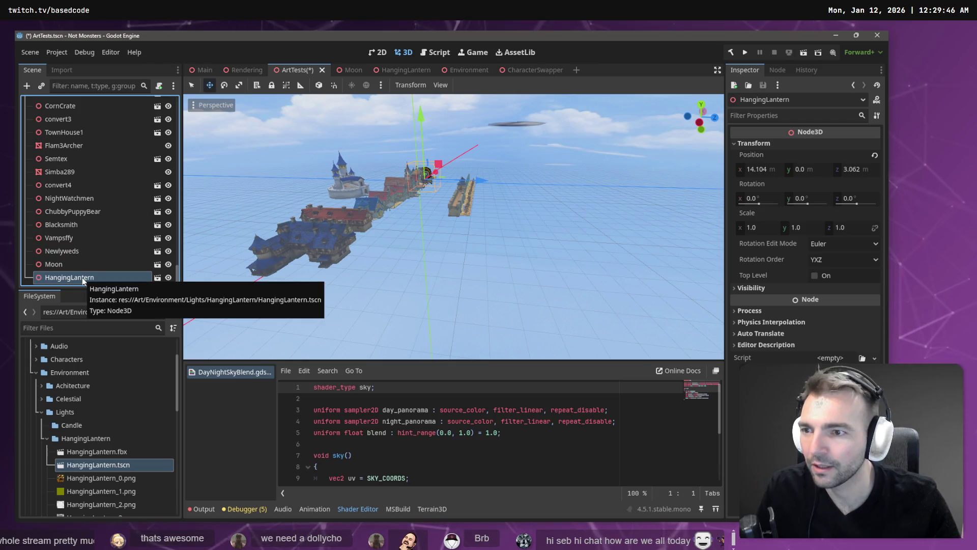
ctrl+click(75, 264)
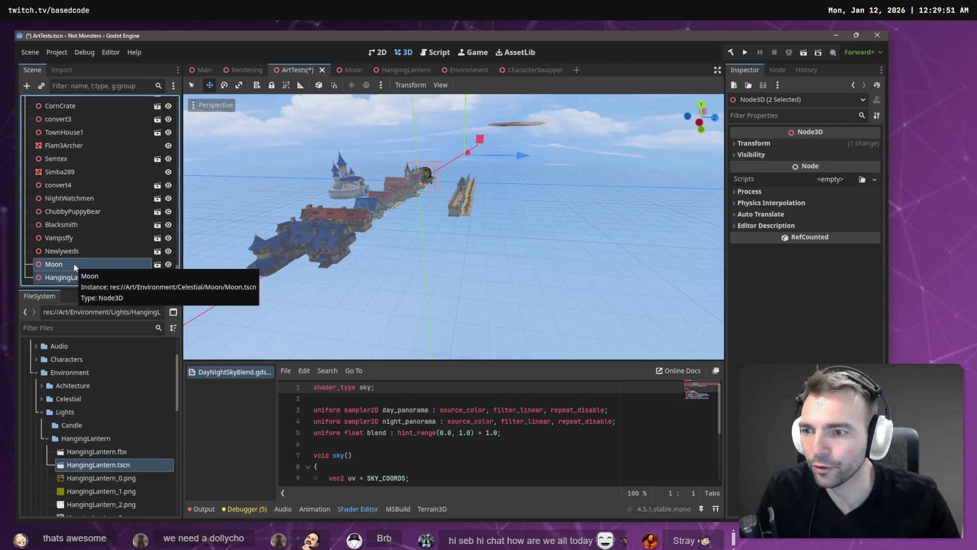
right_click(75, 264)
click(136, 357)
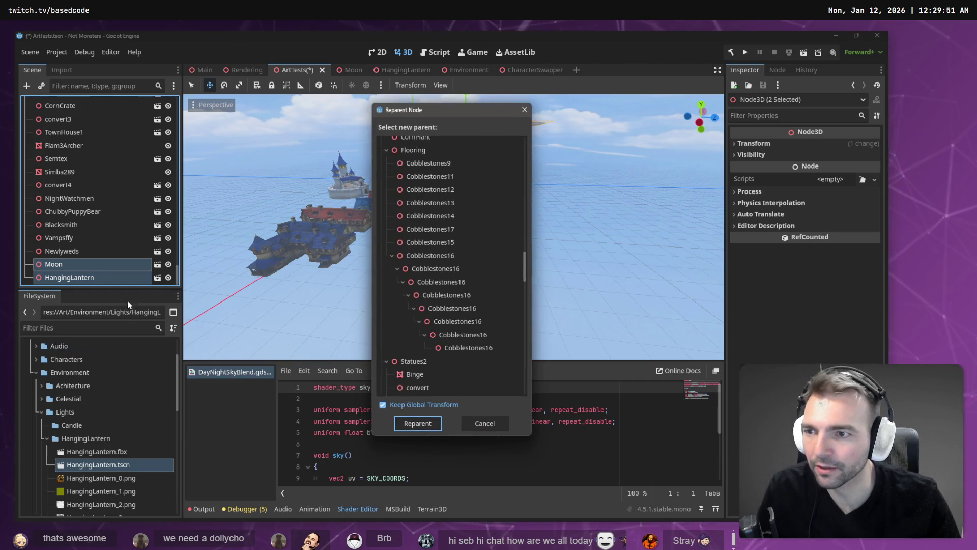
key(Escape)
scroll(103, 249, up, 10)
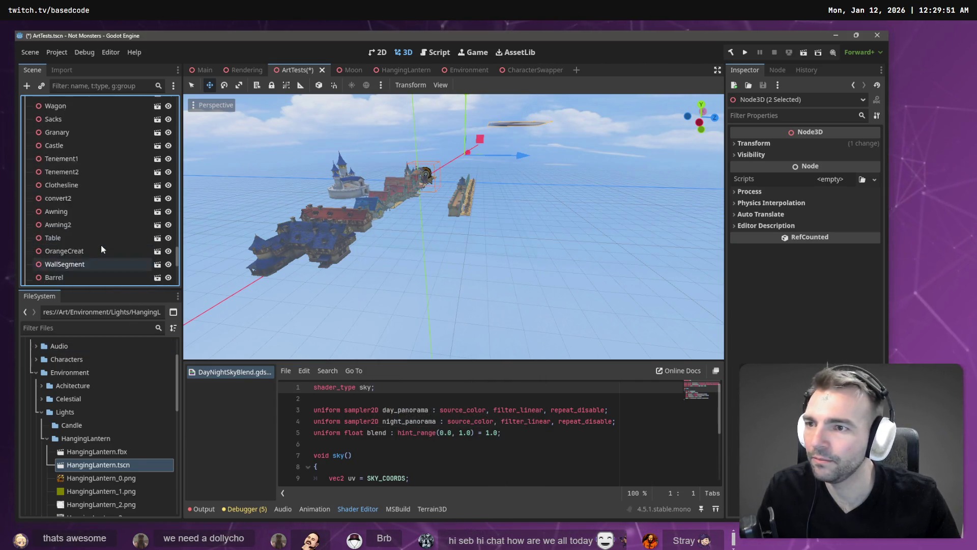
click(71, 199)
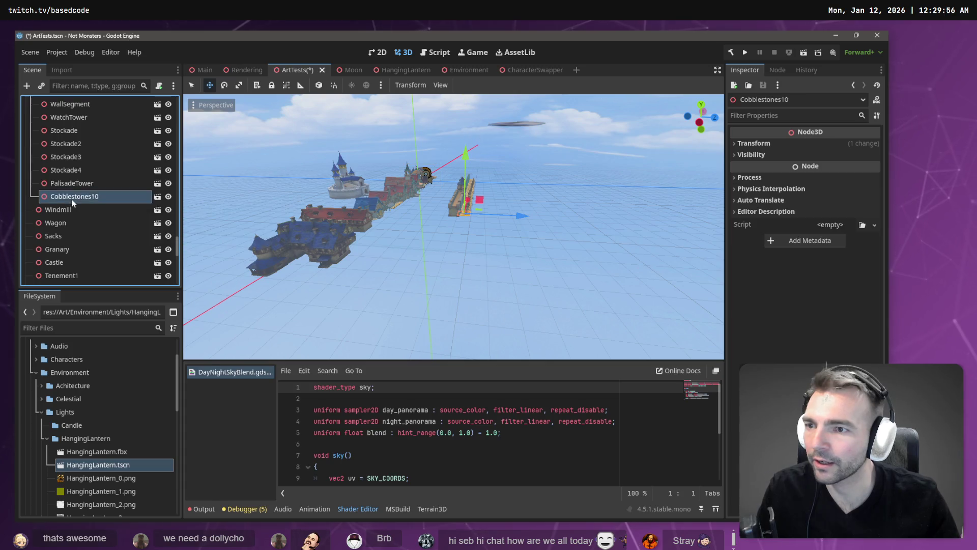
right_click(72, 199)
scroll(69, 203, down, 2)
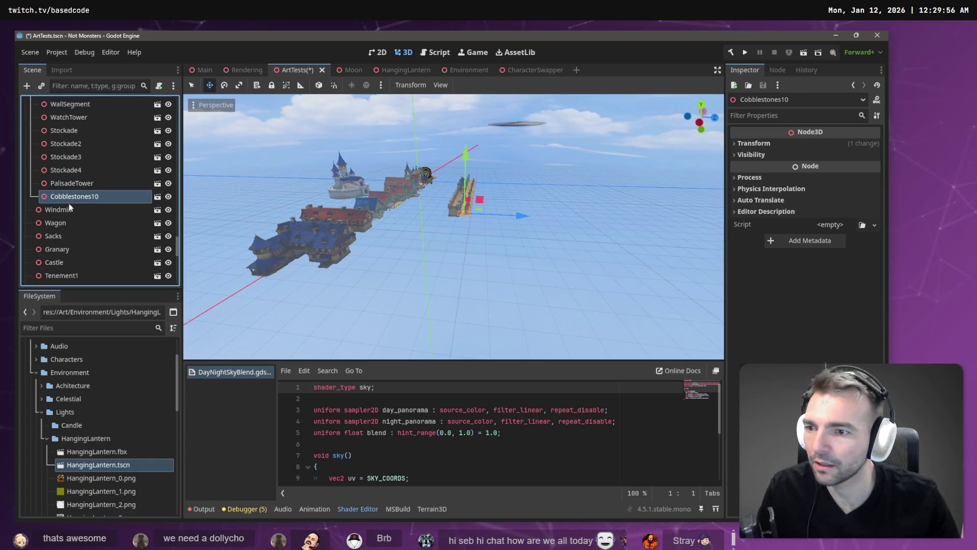
scroll(69, 209, down, 10)
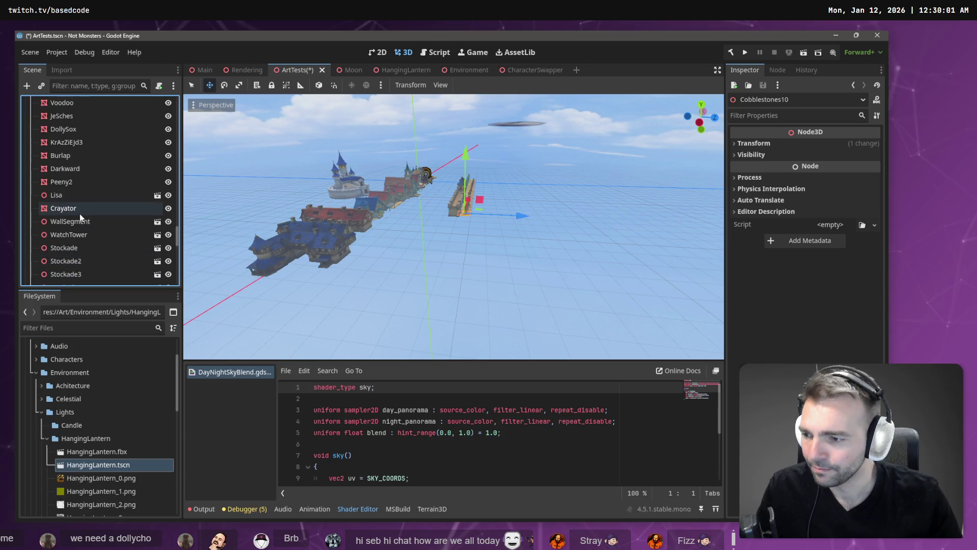
Select the convert2 wall node and focus the viewport on it with F
scroll(79, 210, up, 5)
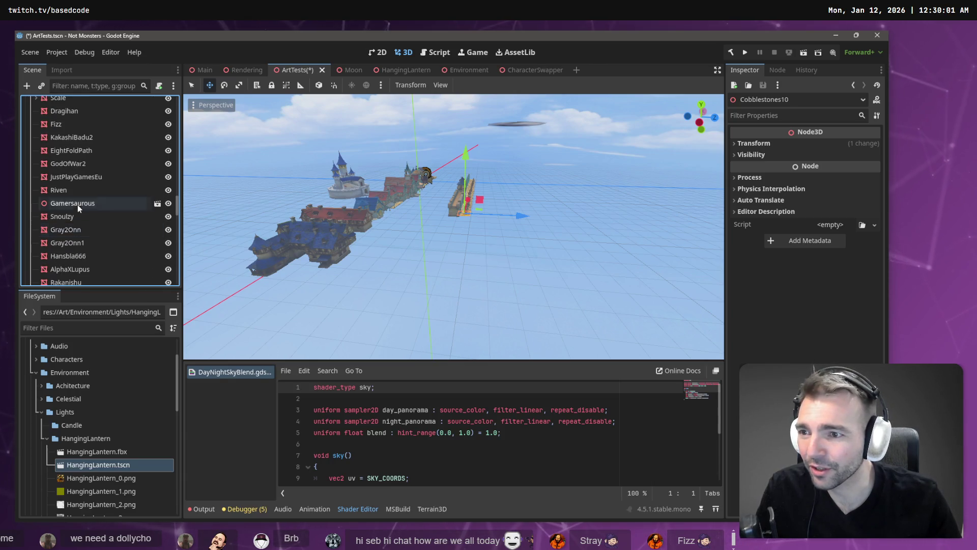
scroll(76, 204, down, 5)
click(74, 202)
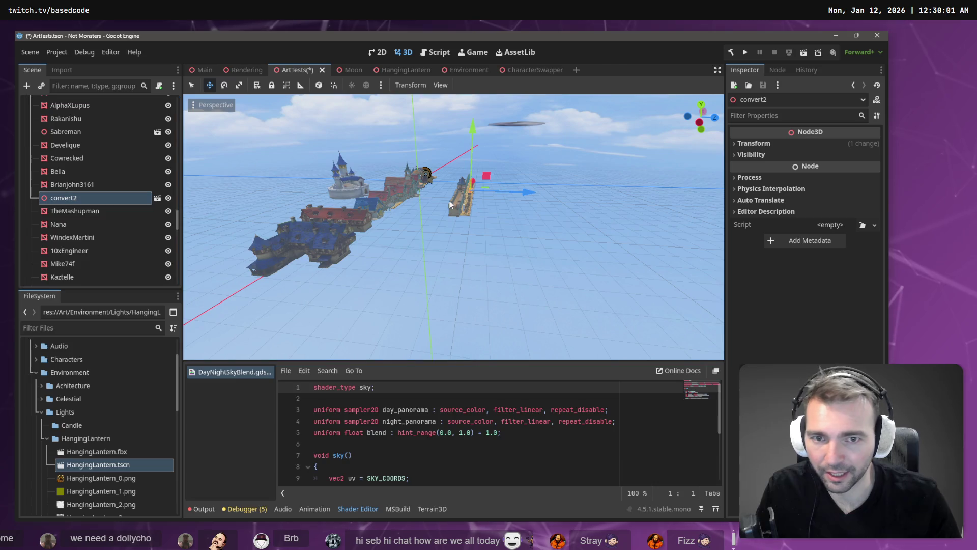
key(f)
click(94, 212)
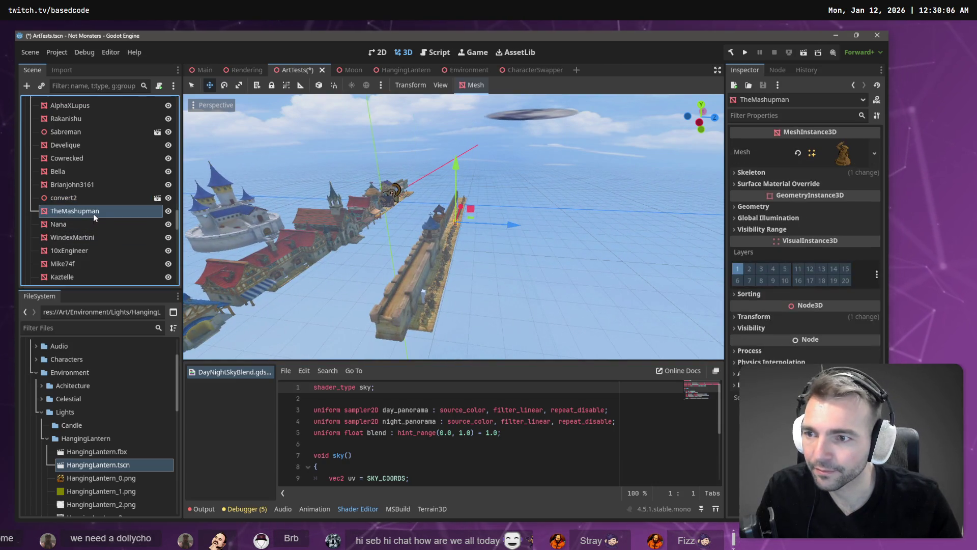
Collapse and re-expand the Statues2 group, then select Cobblestones10
scroll(85, 231, down, 2)
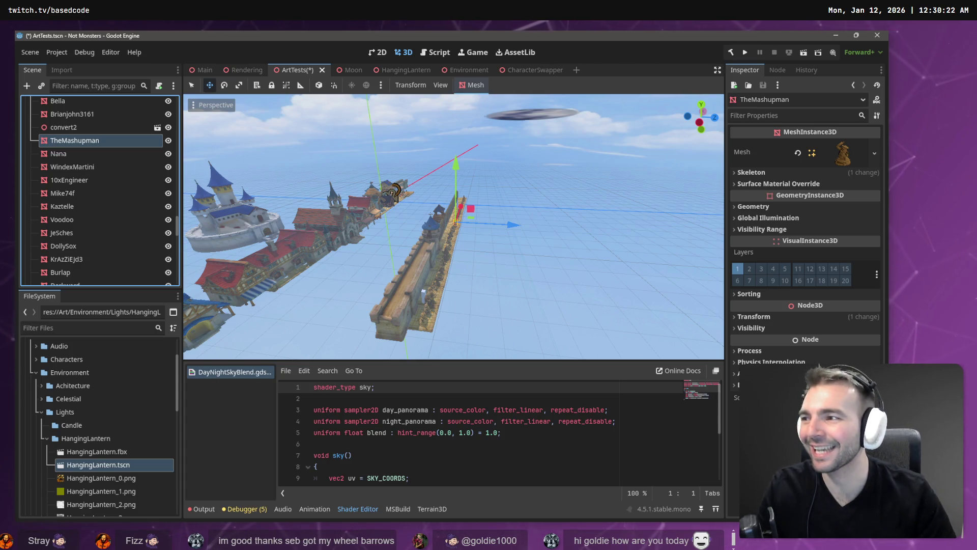
scroll(75, 122, up, 8)
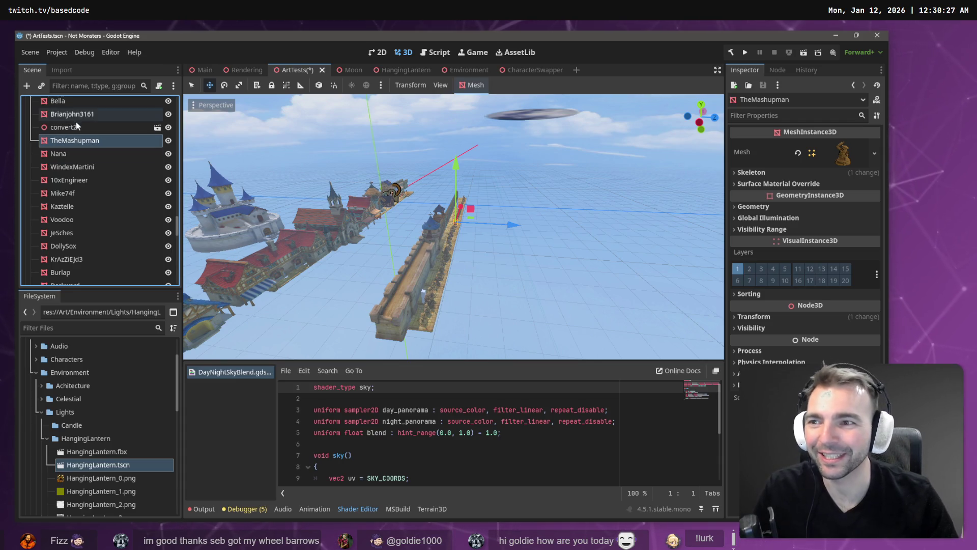
scroll(78, 168, up, 4)
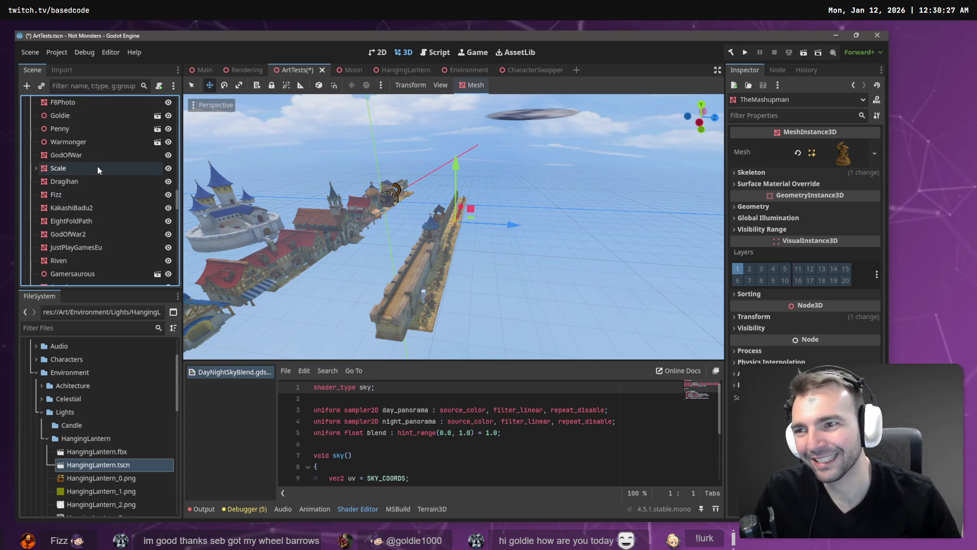
click(67, 161)
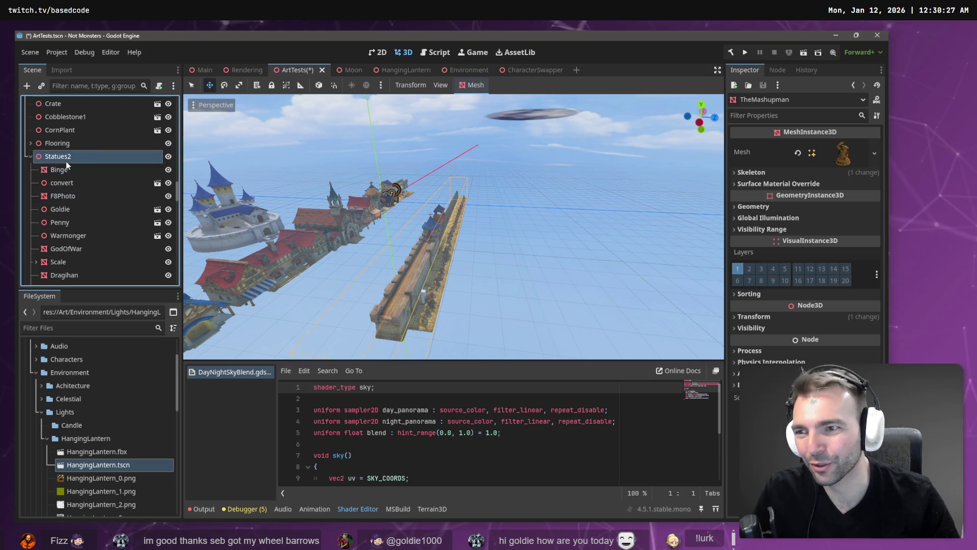
click(30, 157)
scroll(60, 224, down, 5)
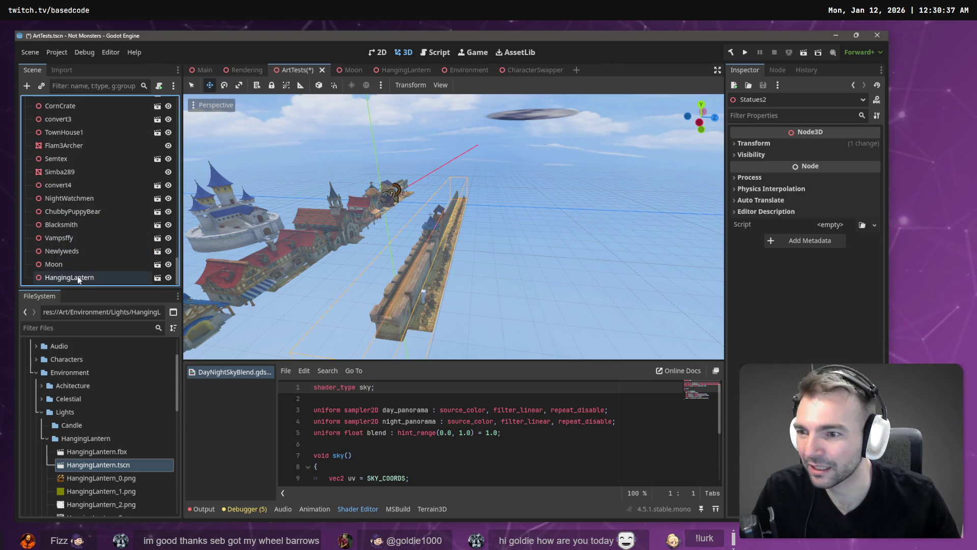
scroll(71, 261, up, 8)
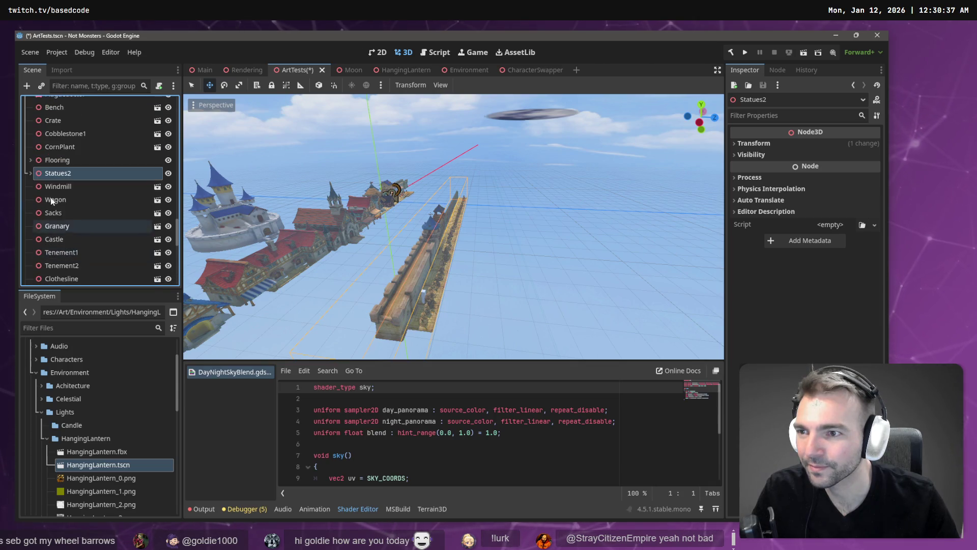
click(28, 173)
scroll(63, 203, down, 5)
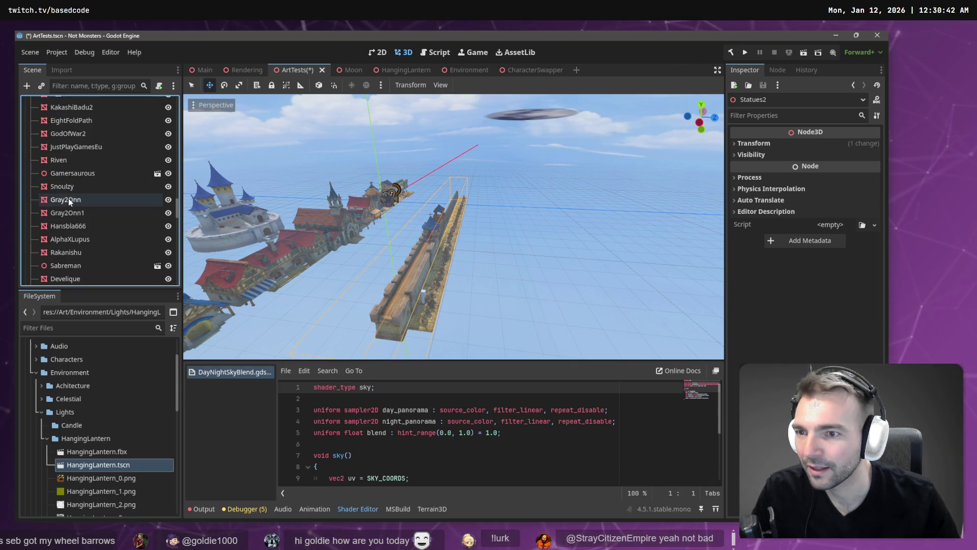
scroll(69, 204, down, 10)
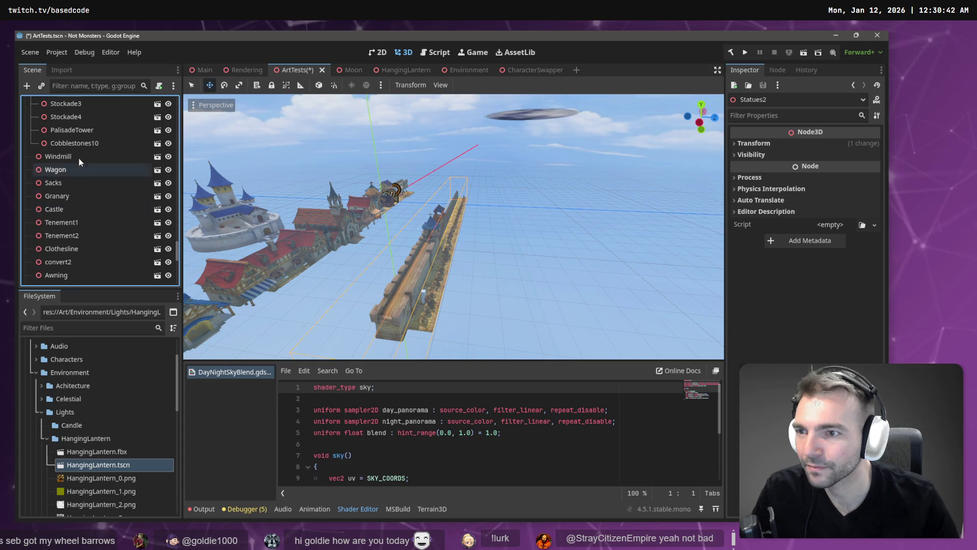
click(76, 146)
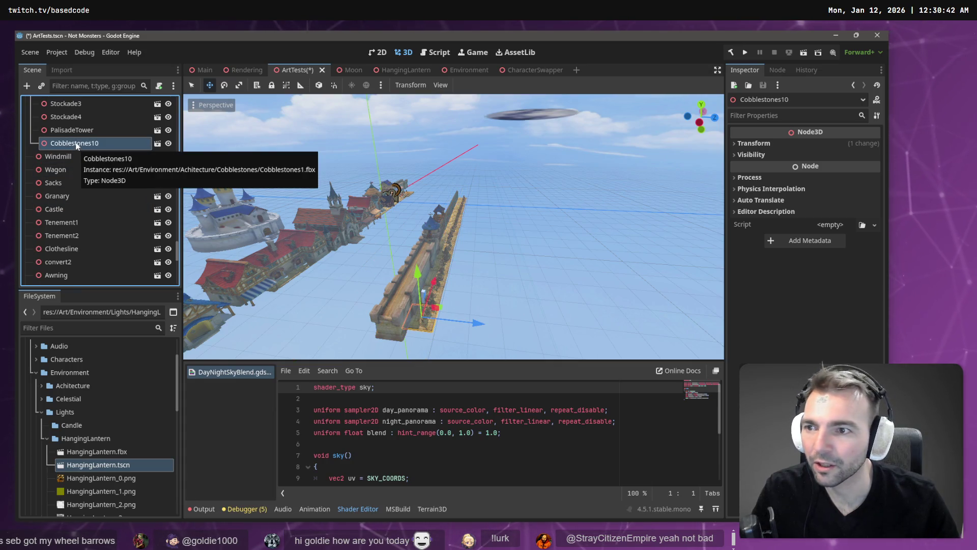
Select WallSegment through PalisadeTower, then the Binge statue, in the Scene dock
mouse_move(77, 146)
mouse_down()
mouse_move(76, 154)
mouse_move(72, 139)
mouse_move(74, 160)
mouse_up()
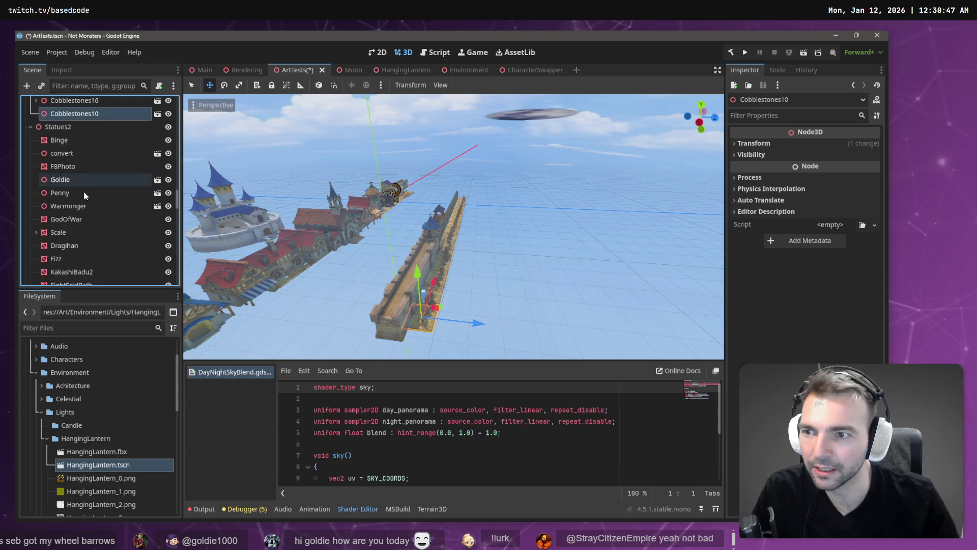
scroll(85, 195, down, 10)
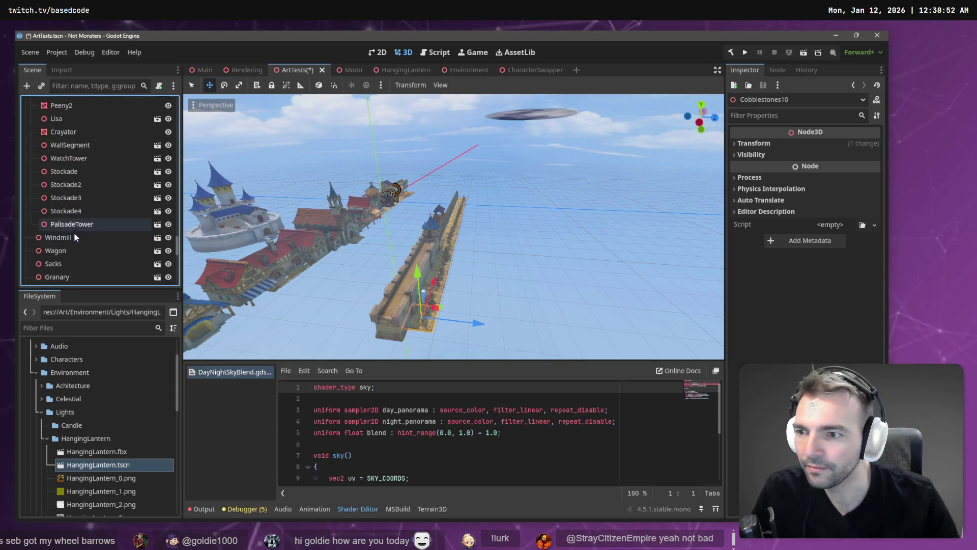
scroll(75, 233, down, 3)
click(91, 154)
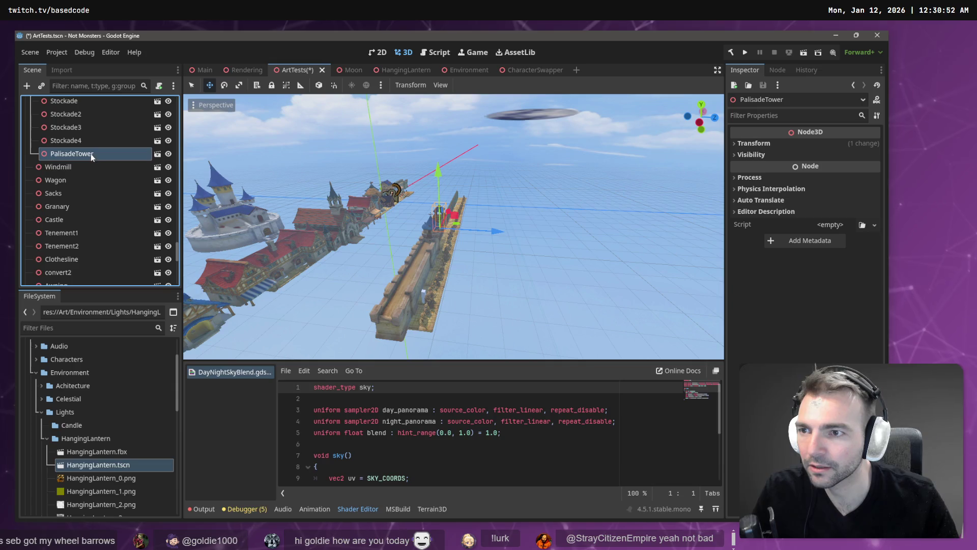
scroll(104, 206, up, 3)
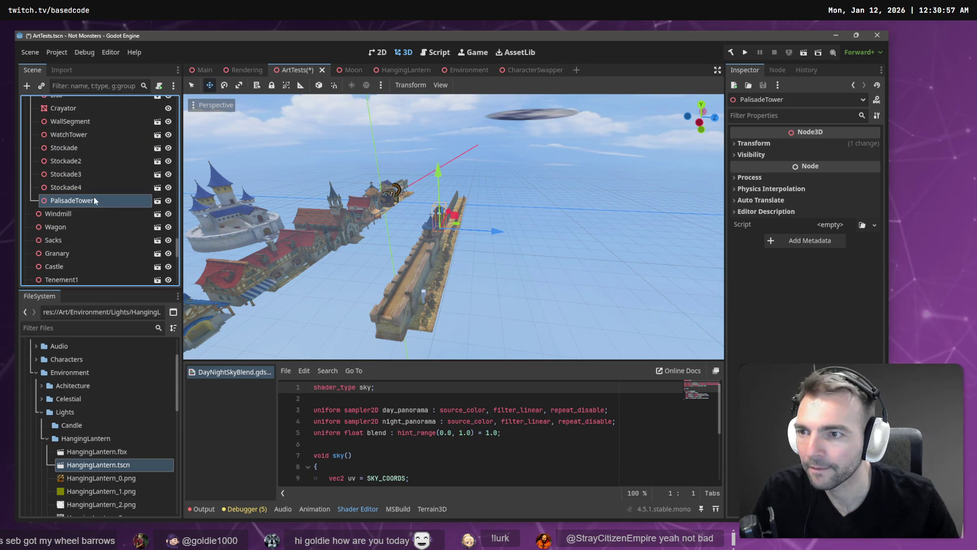
scroll(93, 193, up, 4)
shift+click(80, 196)
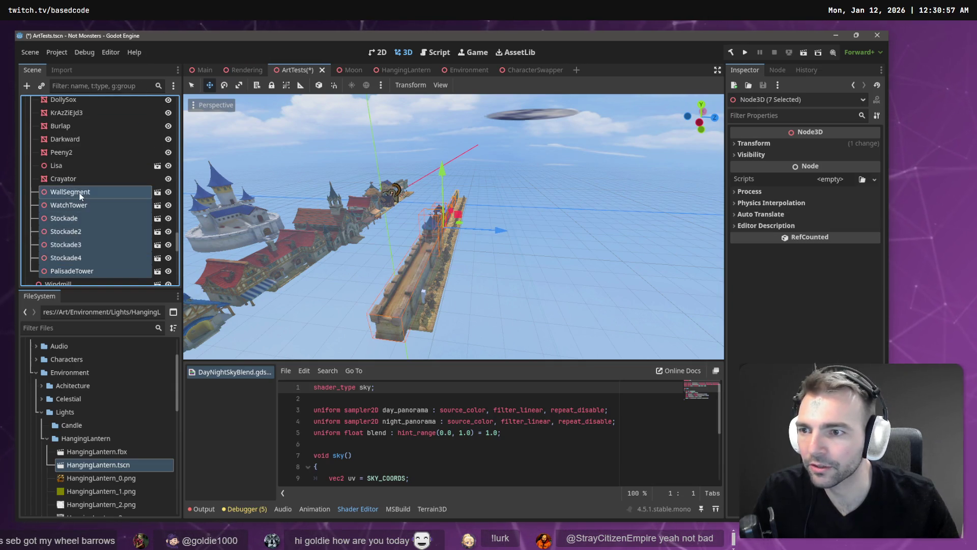
mouse_move(84, 192)
mouse_down()
mouse_move(77, 165)
mouse_move(67, 253)
mouse_up()
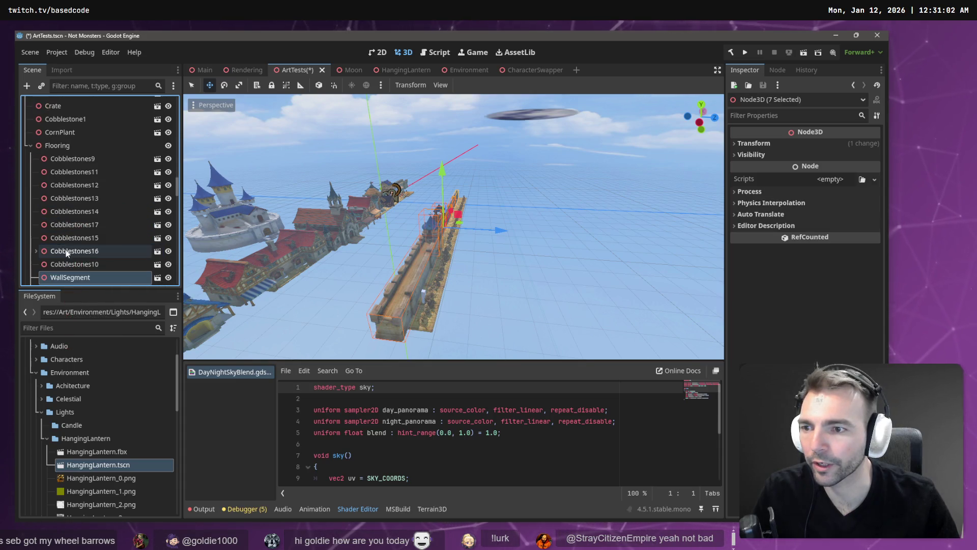
scroll(74, 249, down, 5)
click(72, 191)
Select Blacksmith through HangingLantern, including Moon, and add NightWatchmen to the selection
scroll(69, 198, down, 1)
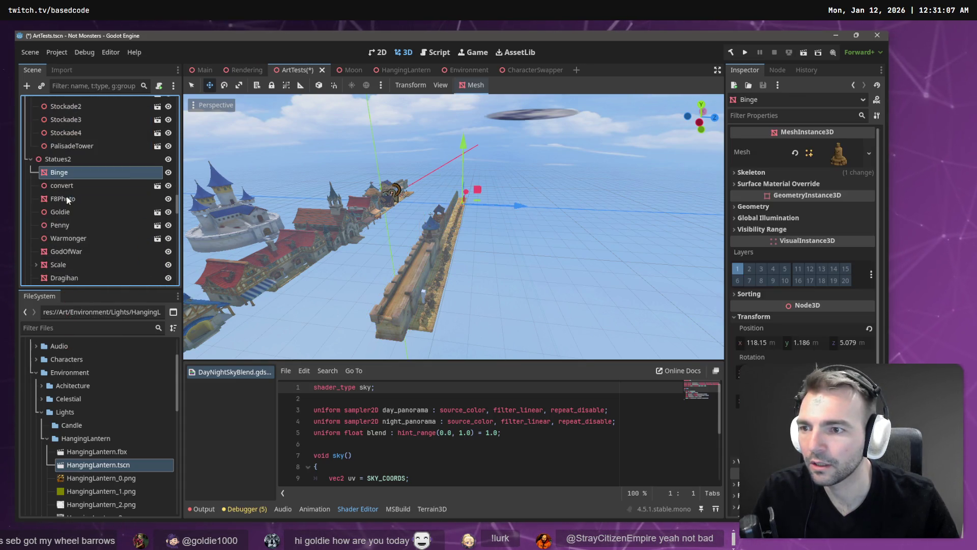
scroll(71, 204, down, 10)
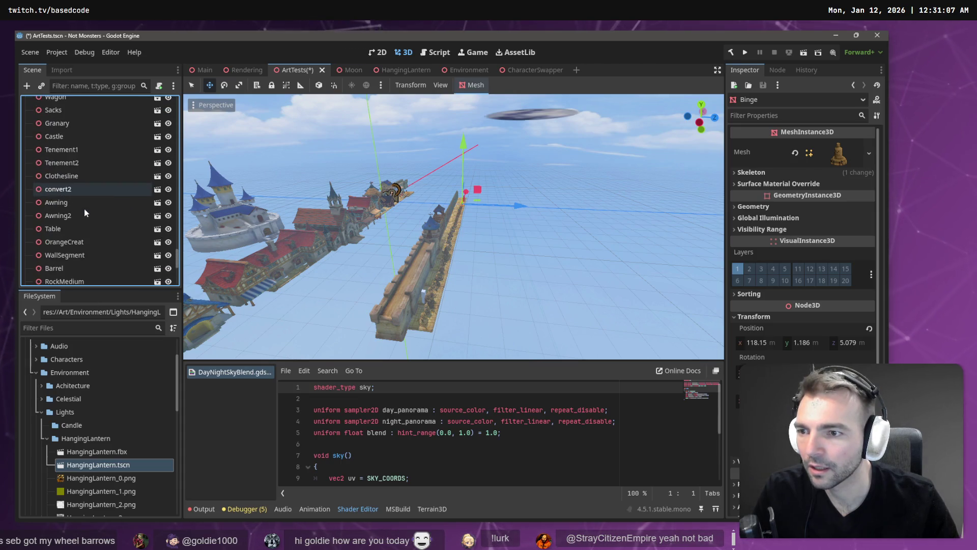
scroll(84, 208, down, 6)
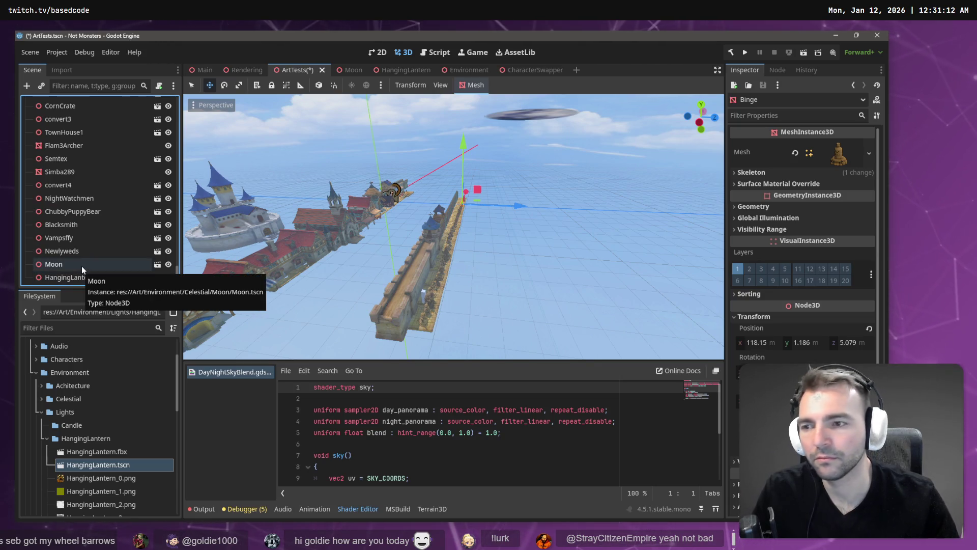
click(81, 266)
click(77, 251)
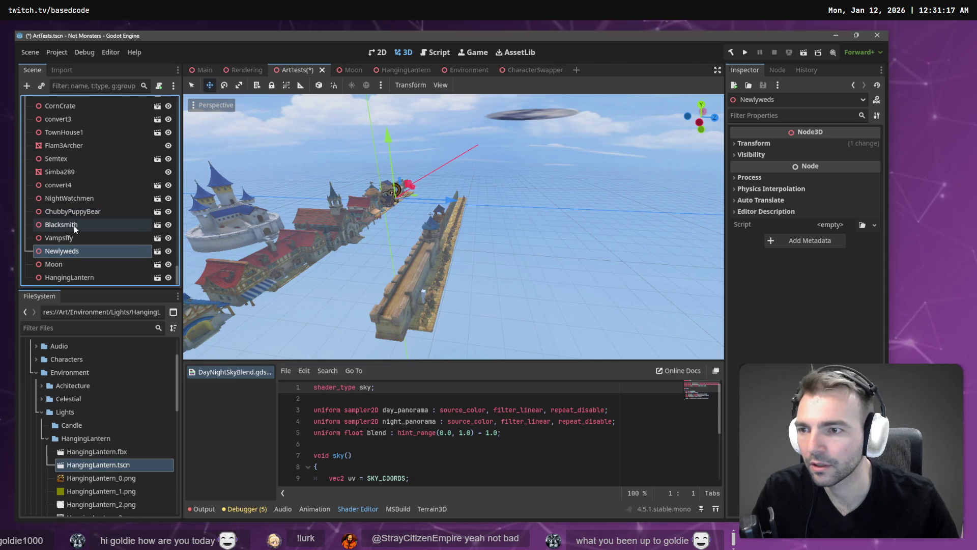
click(74, 225)
shift+click(71, 278)
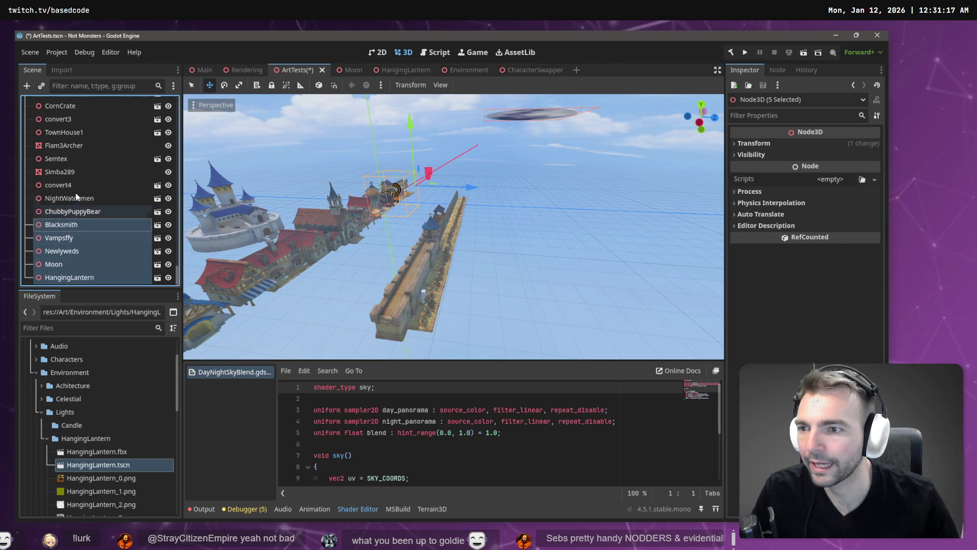
ctrl+click(78, 198)
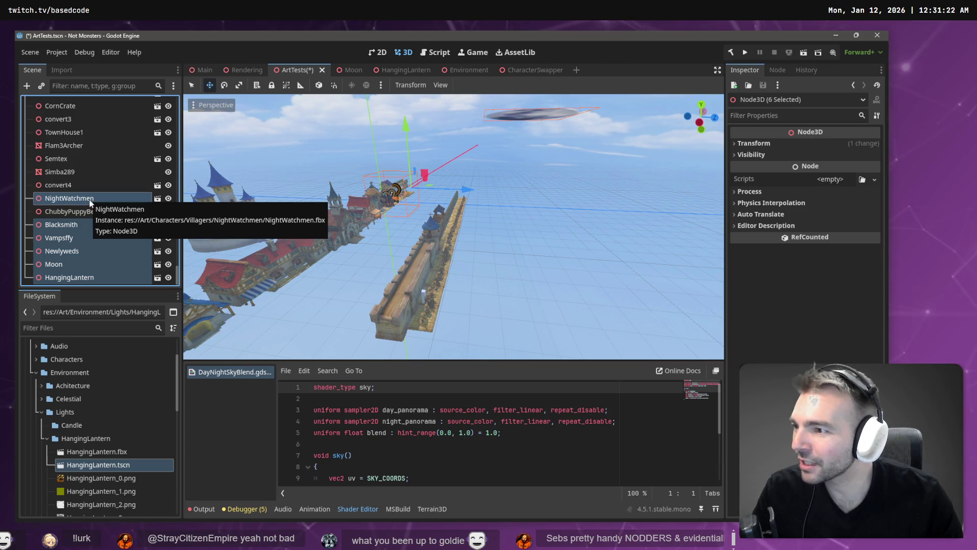
Select Flam3Archer through ChubbyPuppyBear and move the six characters right after Crayator
mouse_move(90, 197)
mouse_down()
mouse_move(153, 185)
mouse_move(90, 176)
mouse_move(87, 197)
mouse_up()
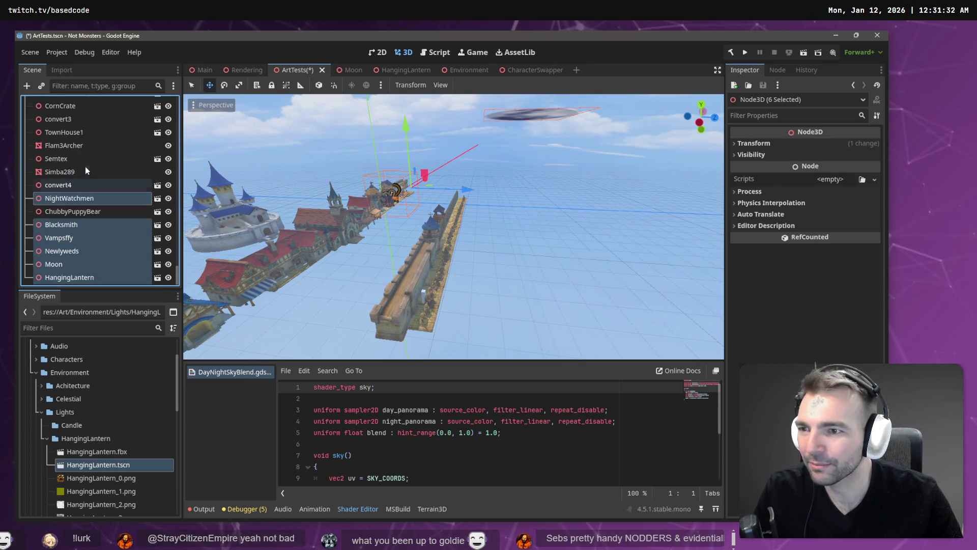
click(84, 168)
click(81, 145)
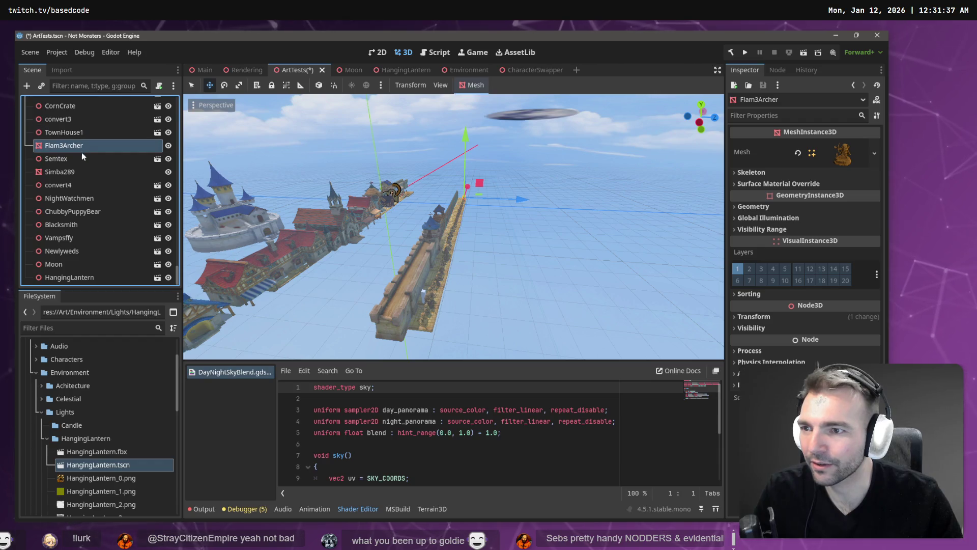
shift+click(81, 153)
shift+click(76, 172)
shift+click(72, 185)
shift+click(75, 199)
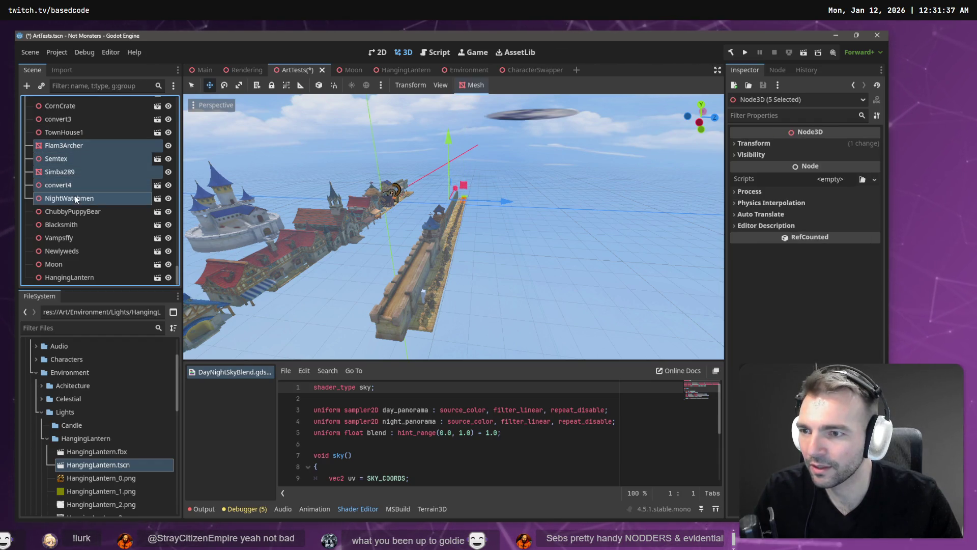
shift+click(78, 212)
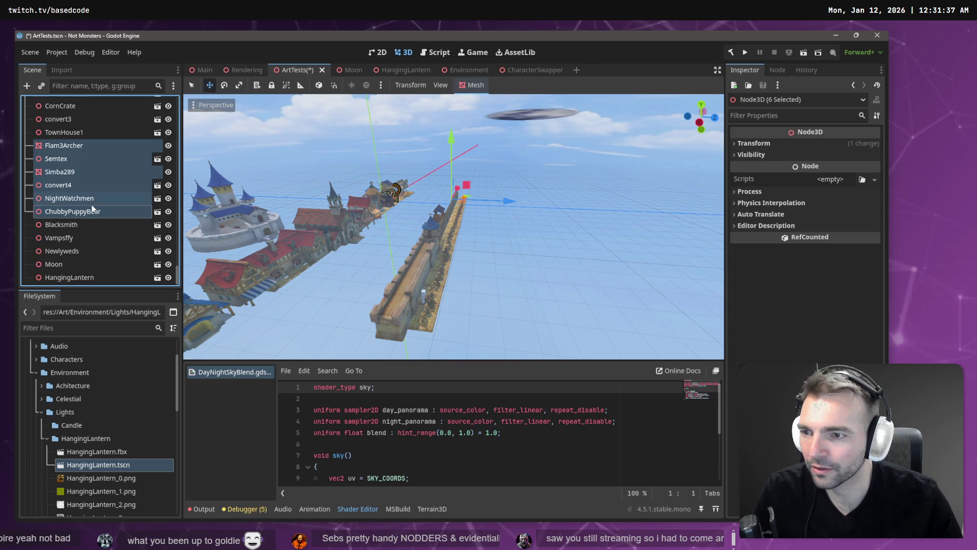
mouse_move(91, 210)
mouse_down()
mouse_move(93, 184)
mouse_move(74, 229)
mouse_up()
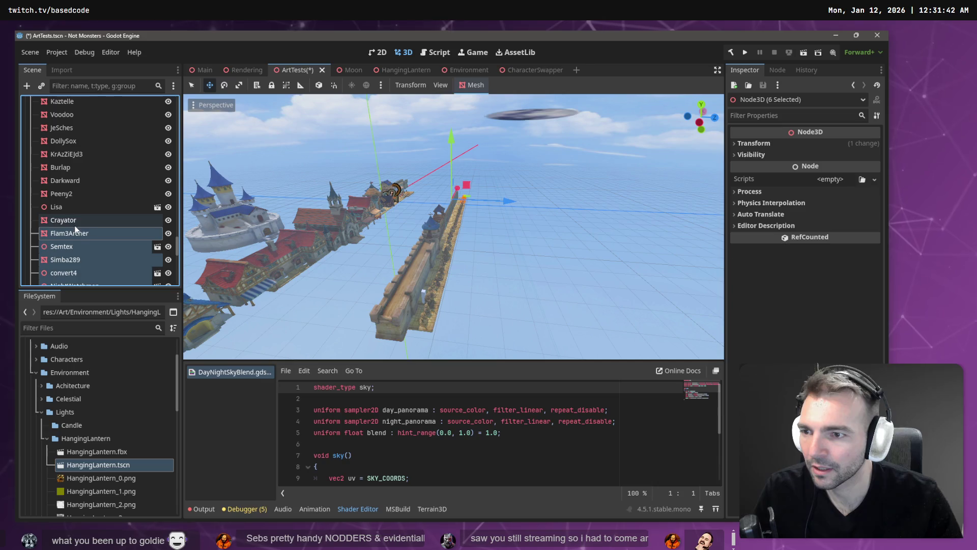
click(79, 185)
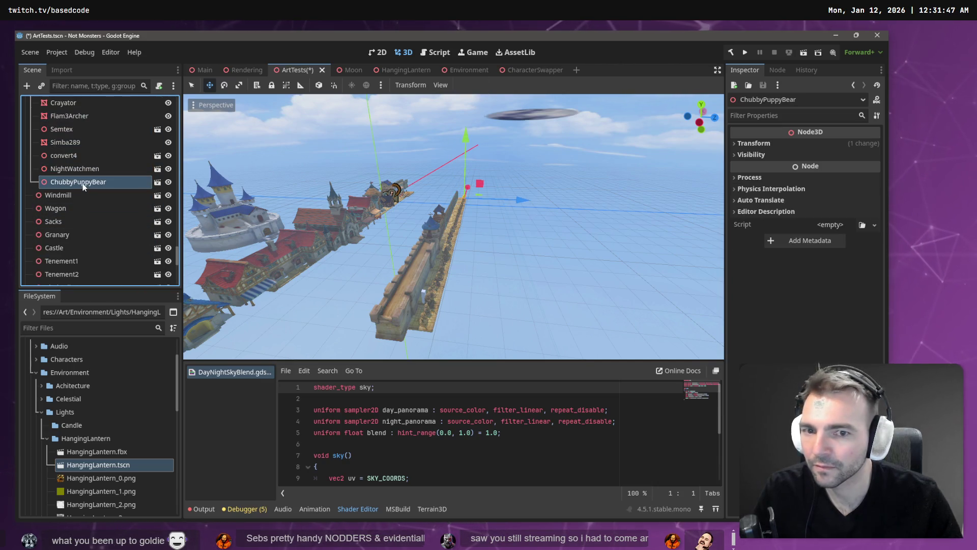
Move NightWatchmen out of the group to Windmill's level in the ArtTests tree
scroll(82, 184, up, 8)
scroll(81, 182, up, 3)
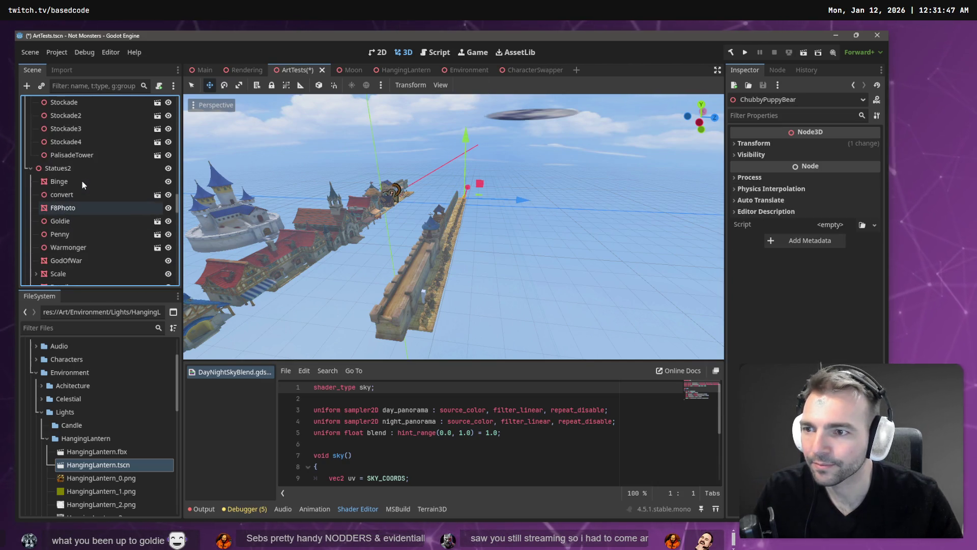
shift+click(81, 181)
drag(453, 224, 397, 224)
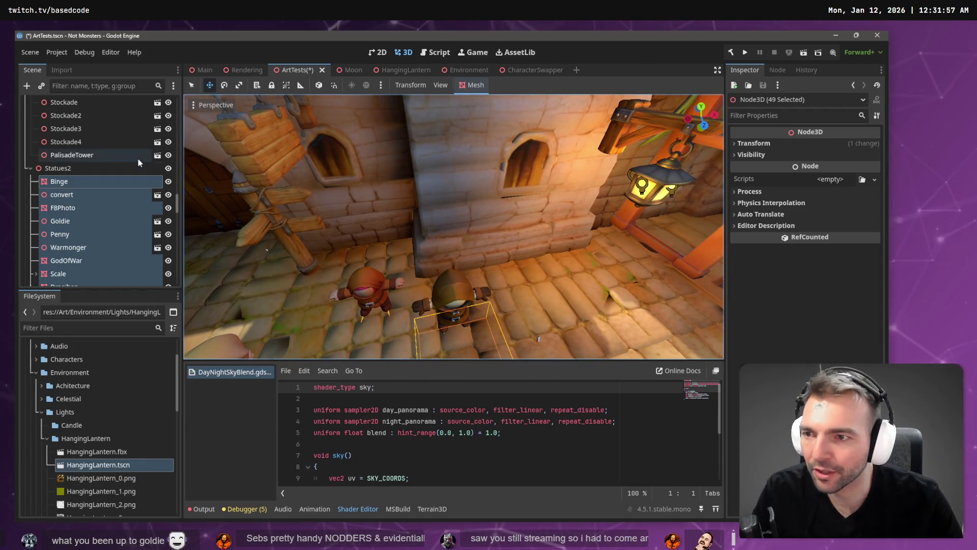
scroll(133, 165, down, 10)
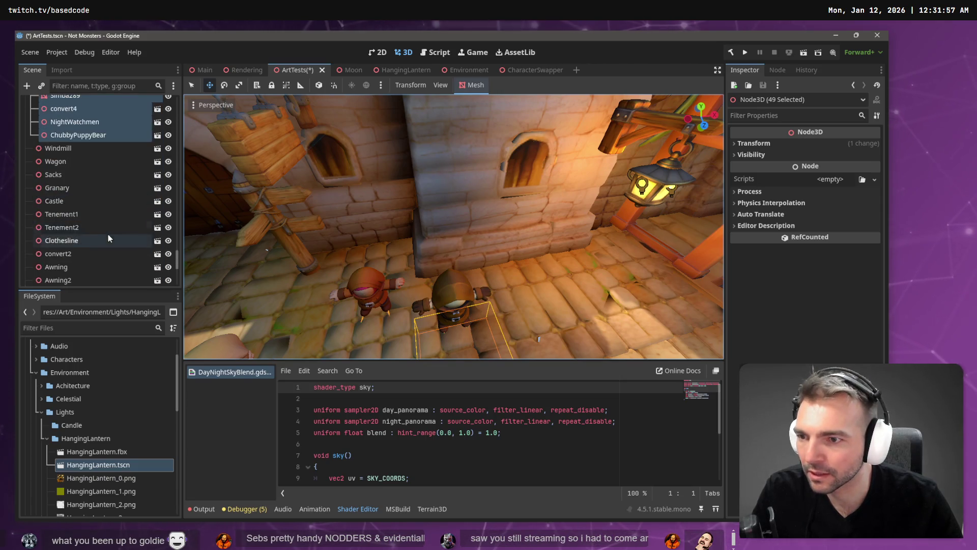
scroll(102, 203, up, 2)
click(98, 171)
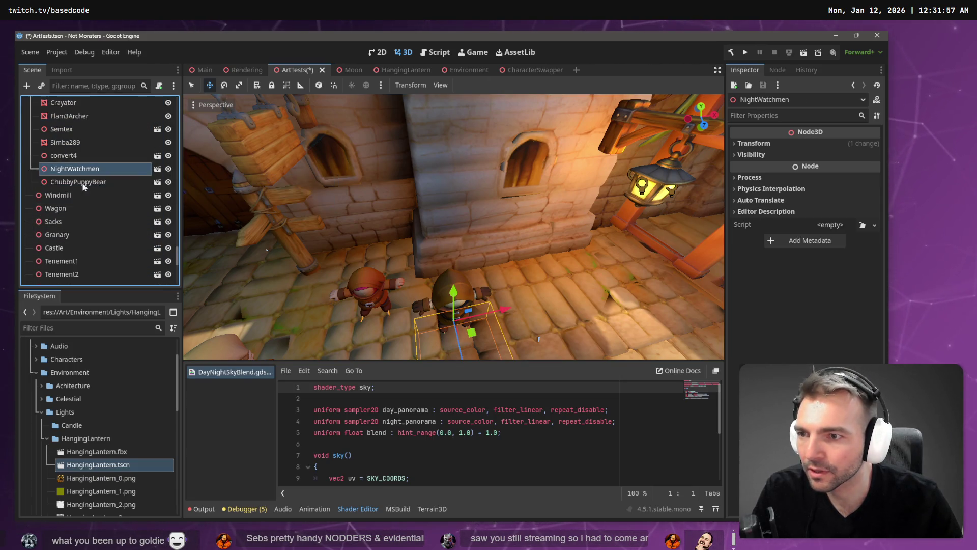
drag(75, 195, 77, 194)
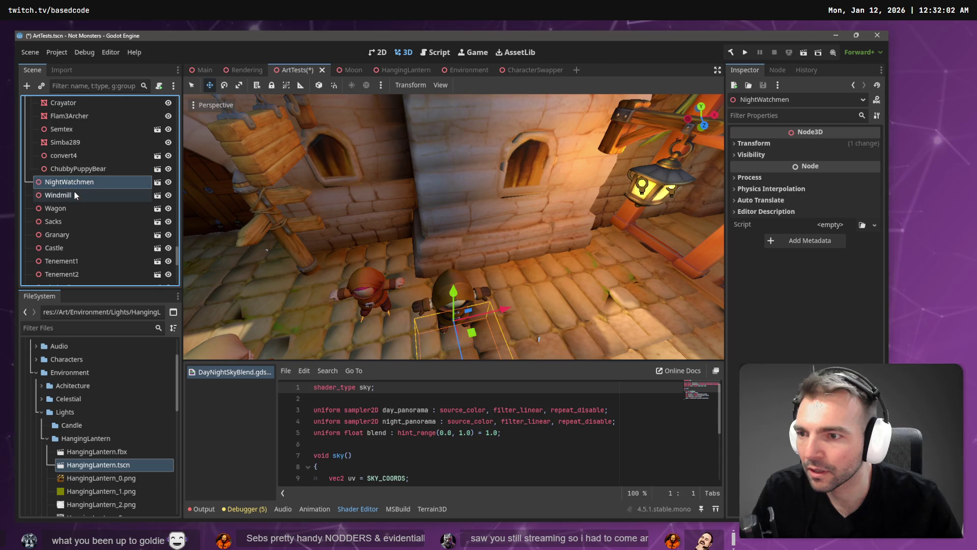
click(105, 170)
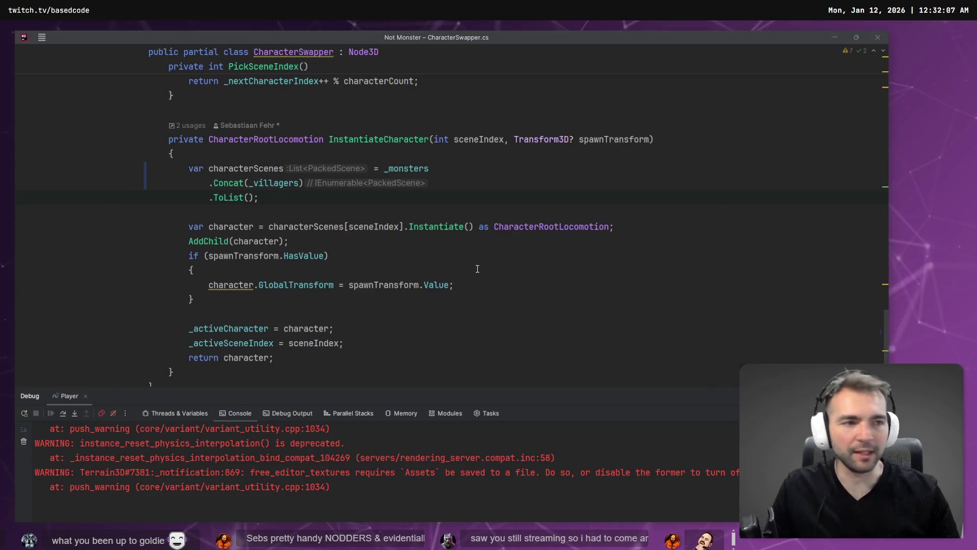
Leave CharacterSwapper.cs in Rider and return to the Godot editor's saved ArtTests scene
key(alt+Tab)
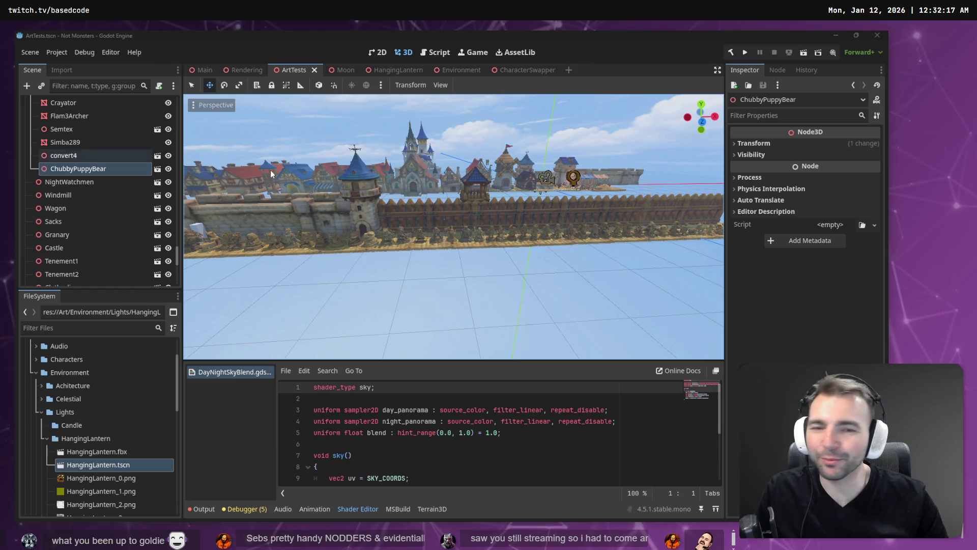
Switch the editor from ArtTests to the Main scene showing the walled town
key(alt+Tab)
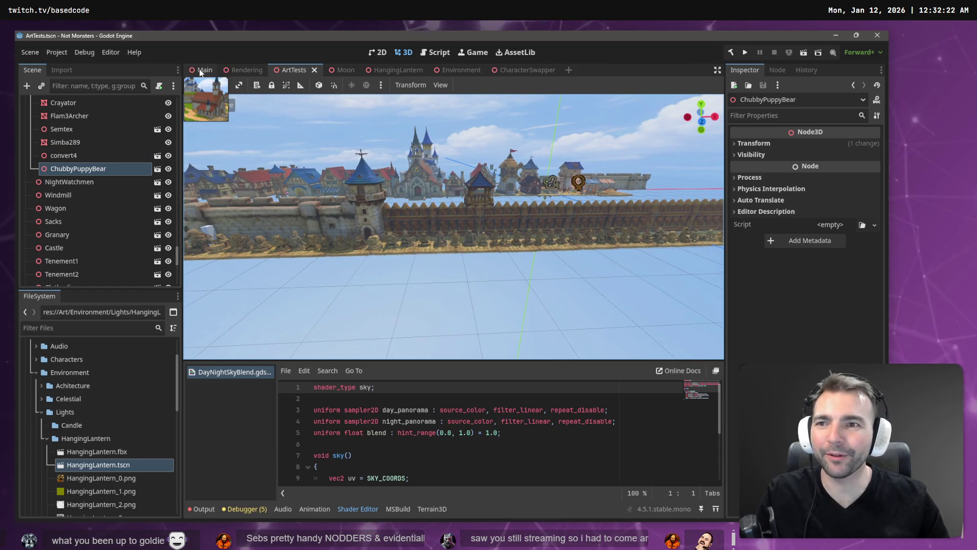
click(202, 71)
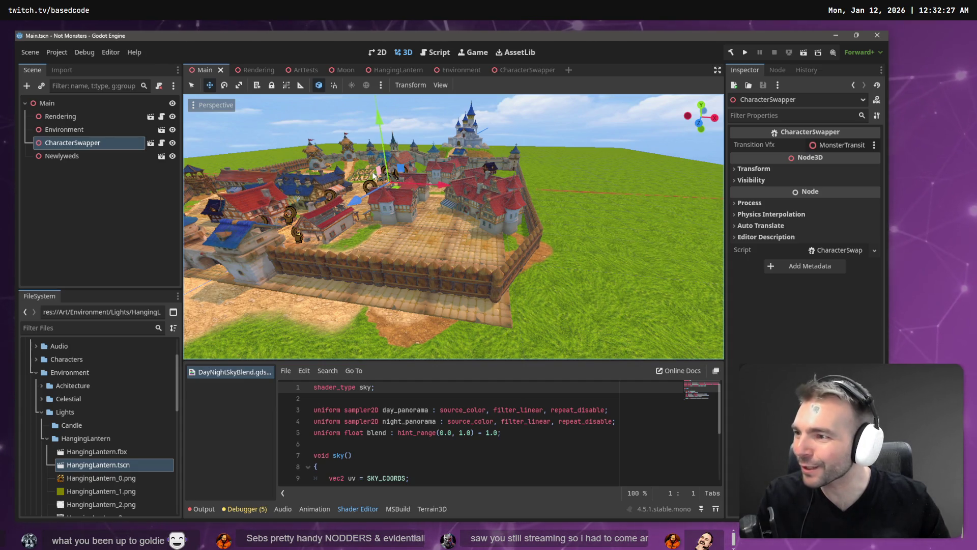
Run the game, advance time of day three notches, then step it back once toward night
key(F5)
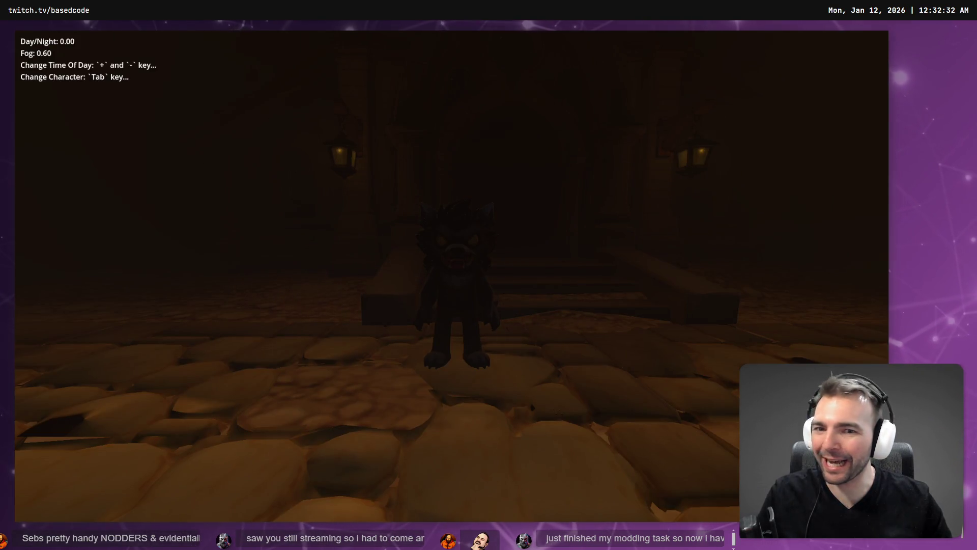
key(plus)
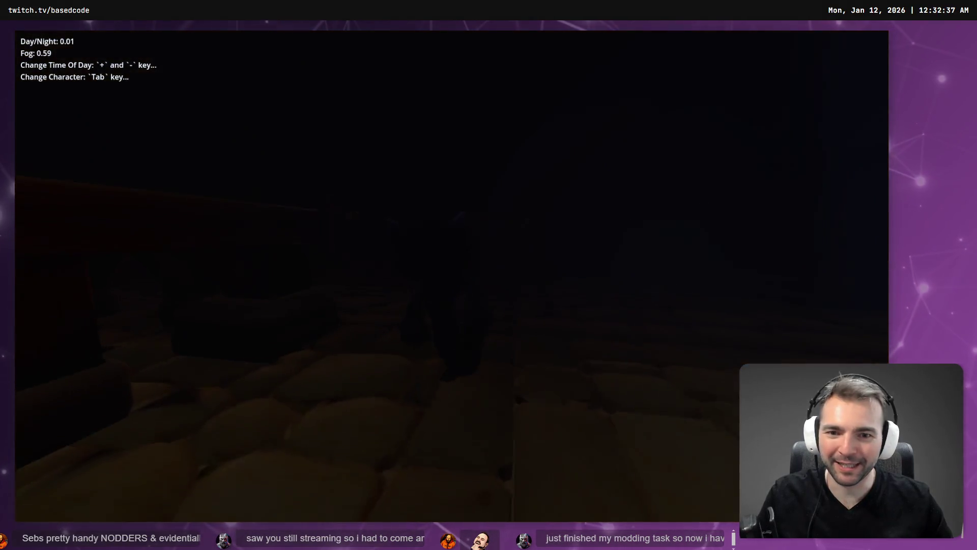
key(plus)
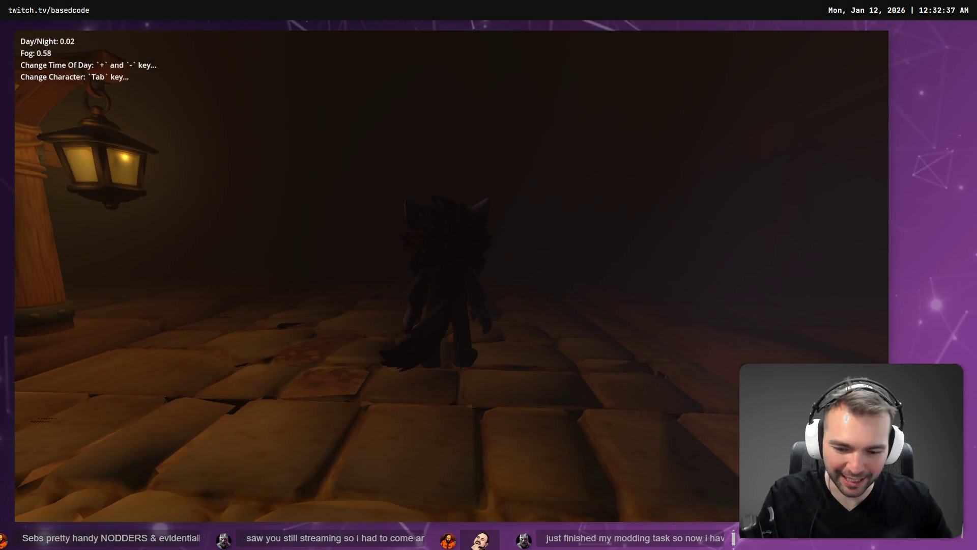
key(plus)
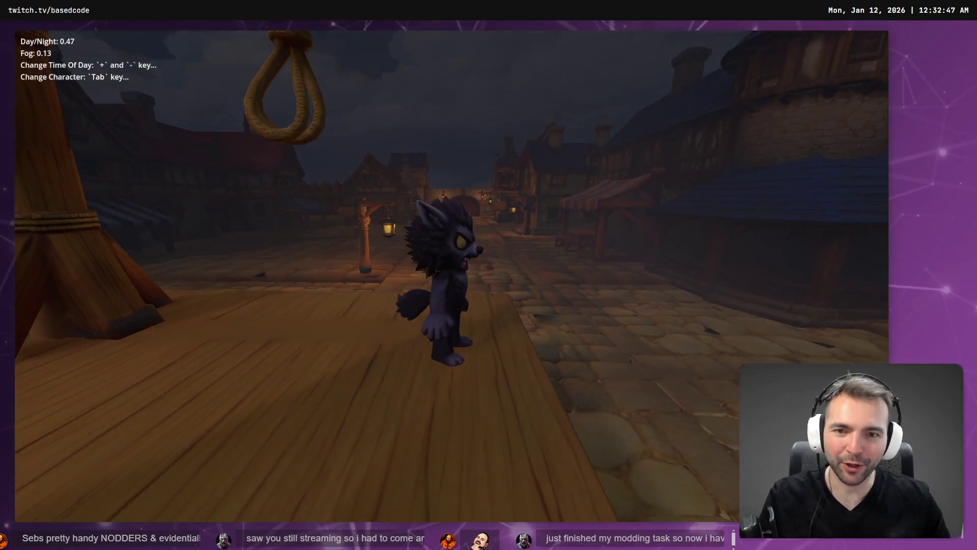
key(minus)
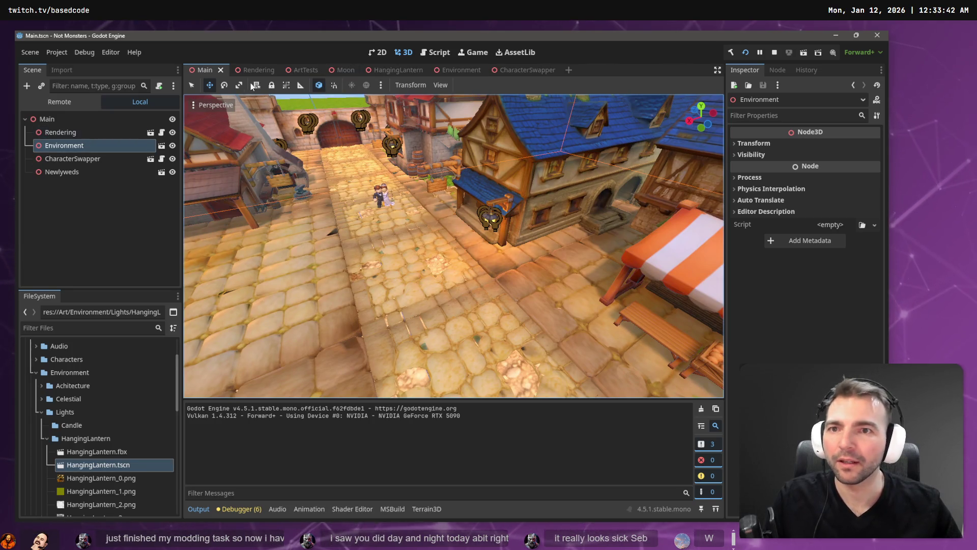
In the Environment scene, locate Tenement2's HangingLantern2 and select Tenement3 as the paste target
click(162, 147)
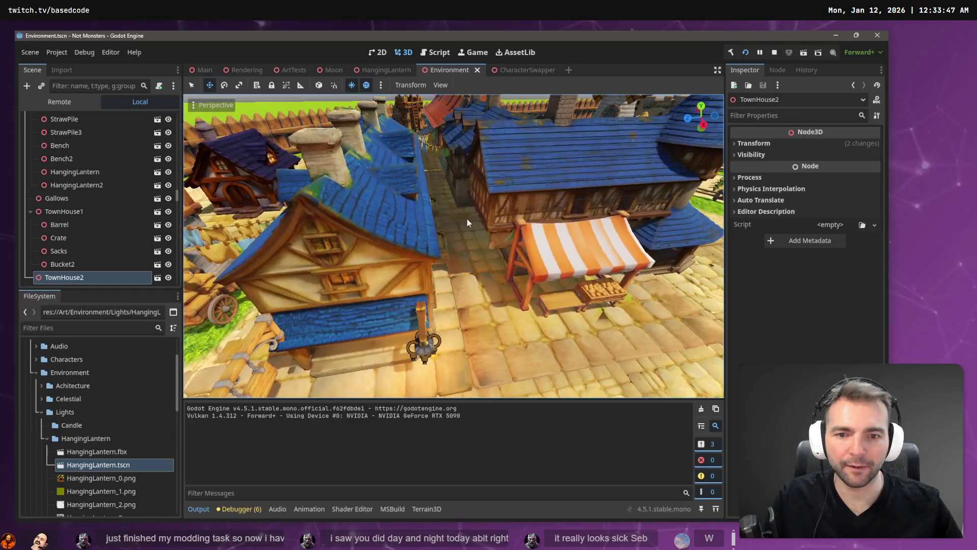
click(426, 345)
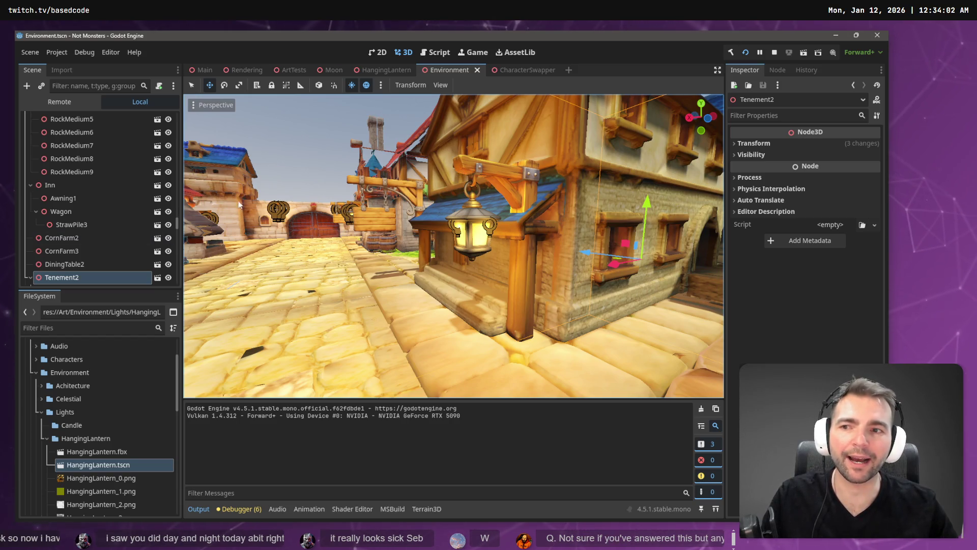
click(94, 173)
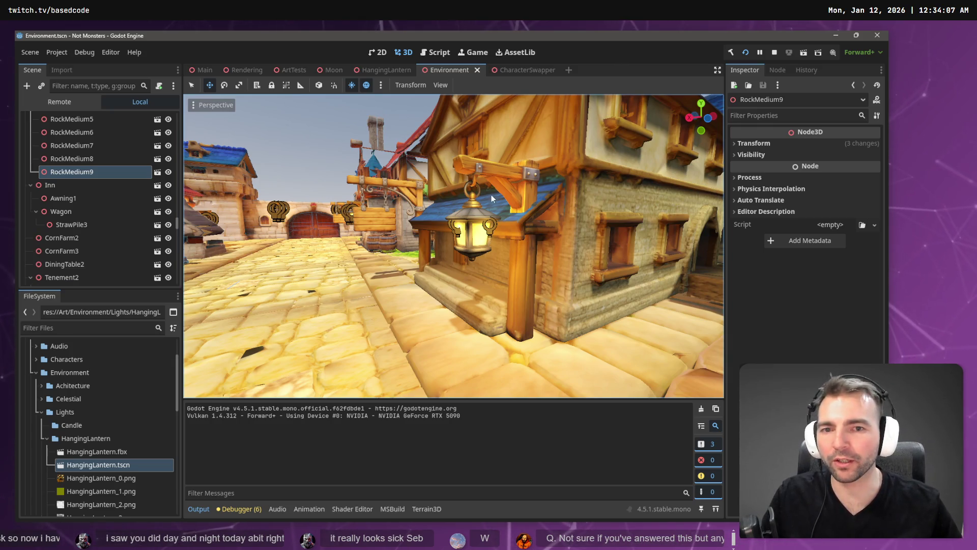
click(475, 166)
key(f)
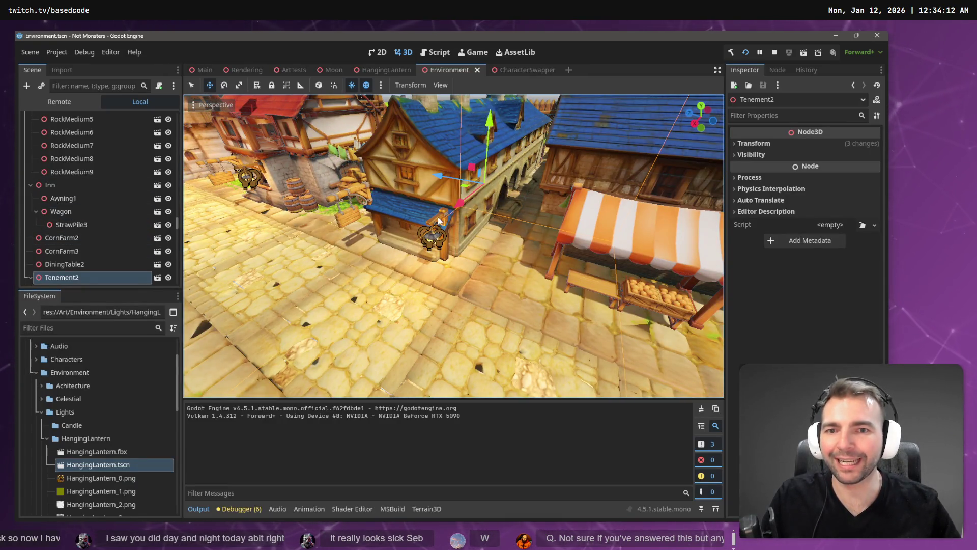
scroll(96, 245, down, 4)
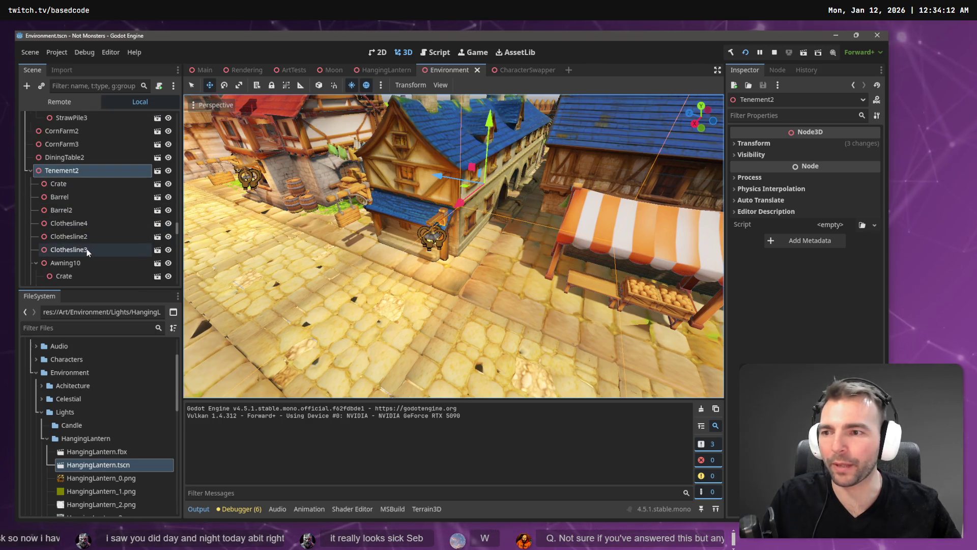
click(61, 250)
scroll(56, 258, down, 3)
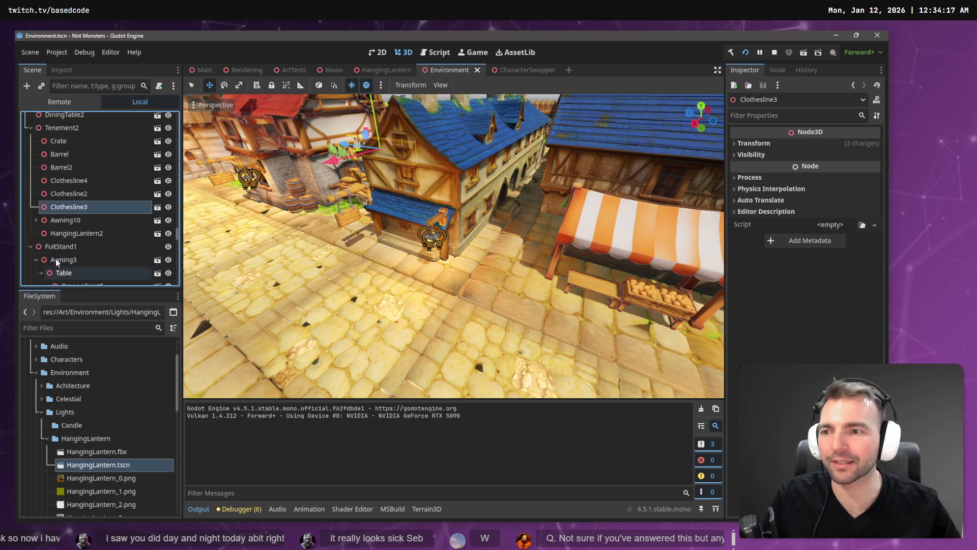
click(76, 233)
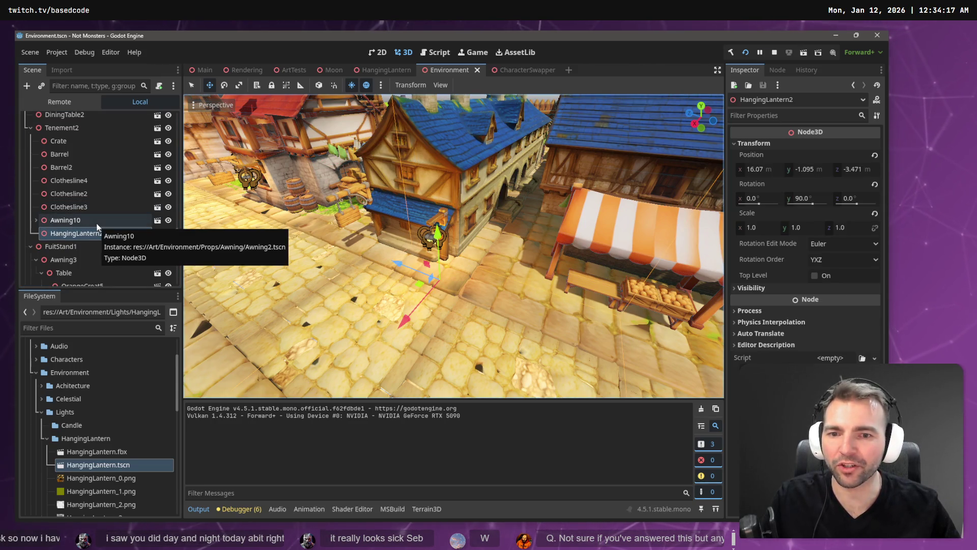
click(576, 152)
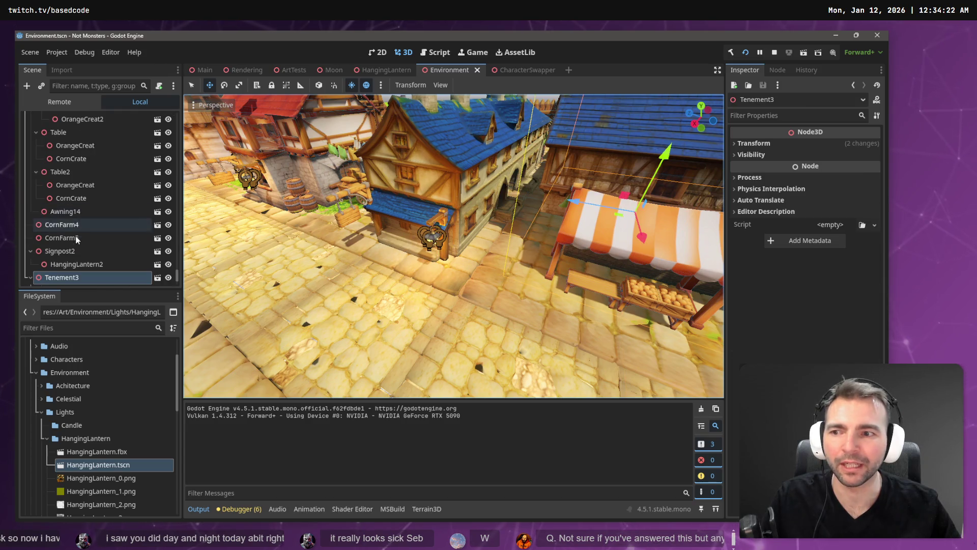
Paste HangingLantern2 under Tenement3 and slide it along the street beside the striped awning
key(ctrl+v)
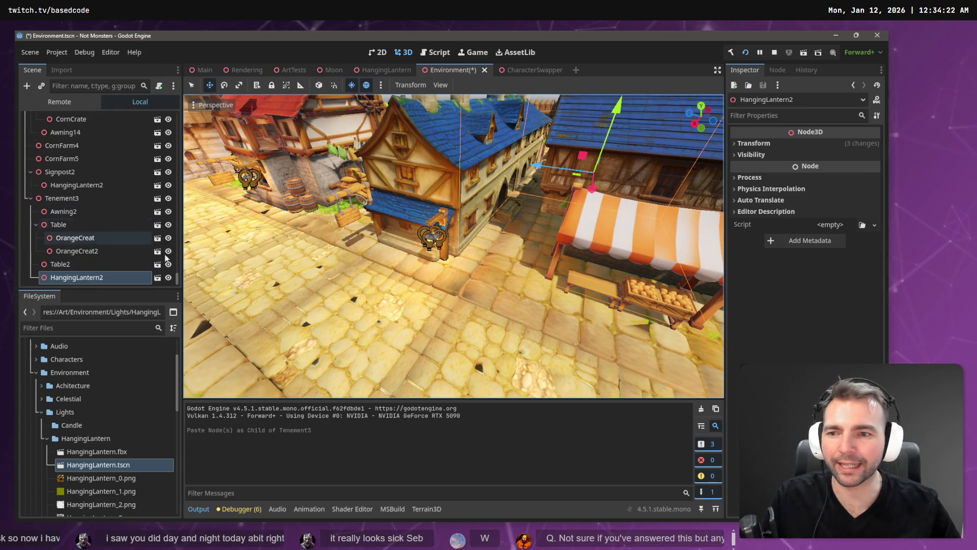
key(f)
scroll(453, 246, down, 5)
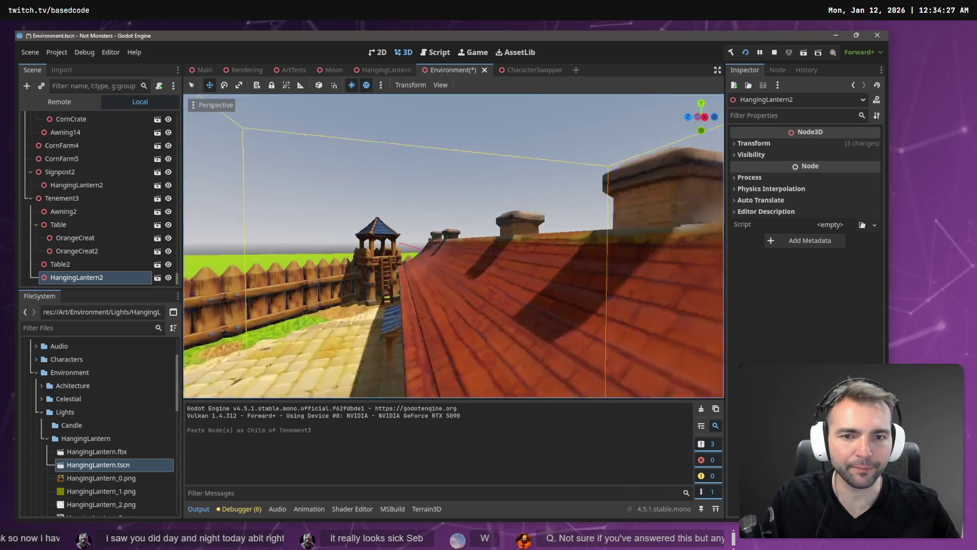
key(s)
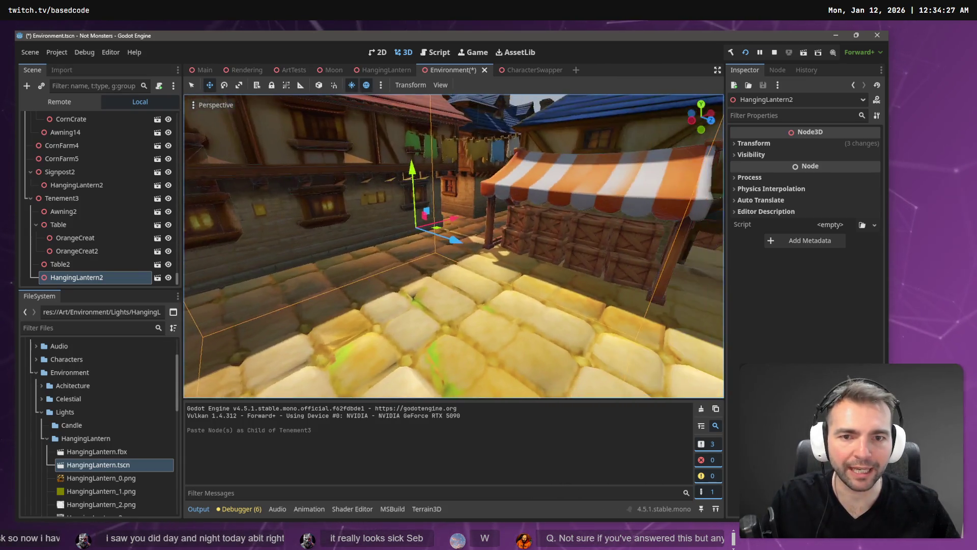
key(s)
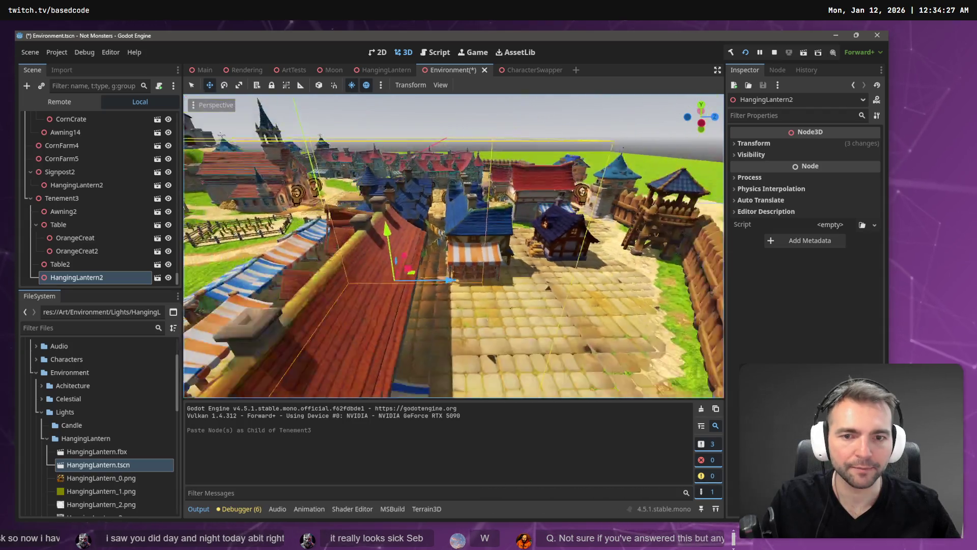
key(f)
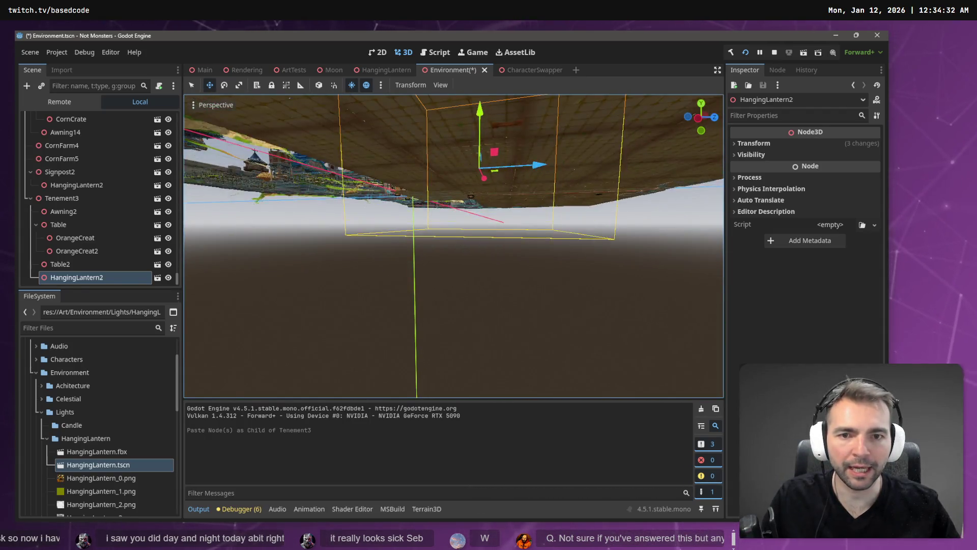
key(w)
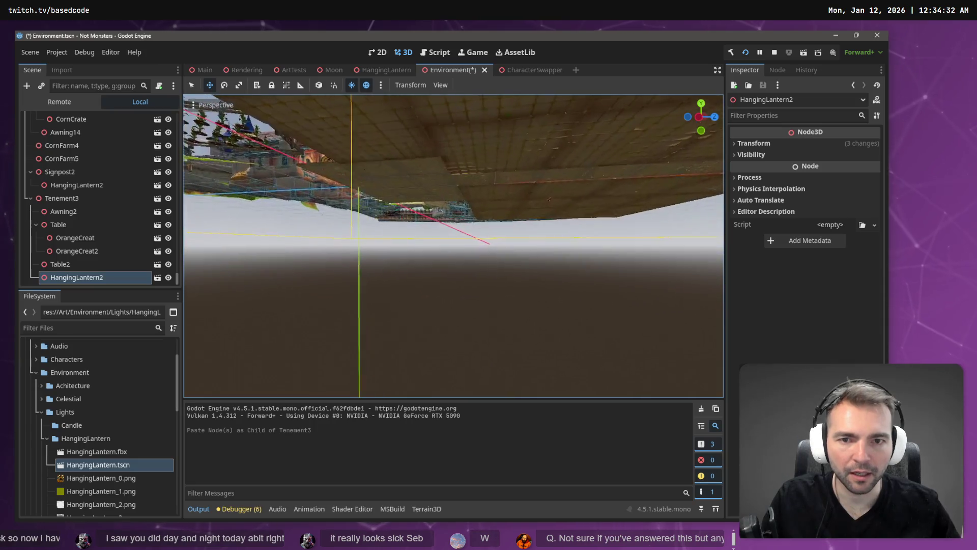
key(s)
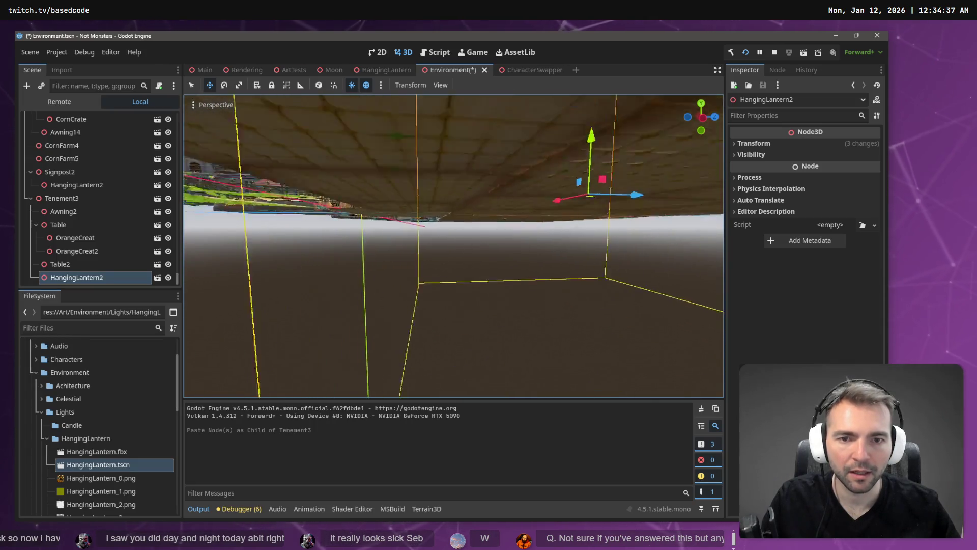
key(w)
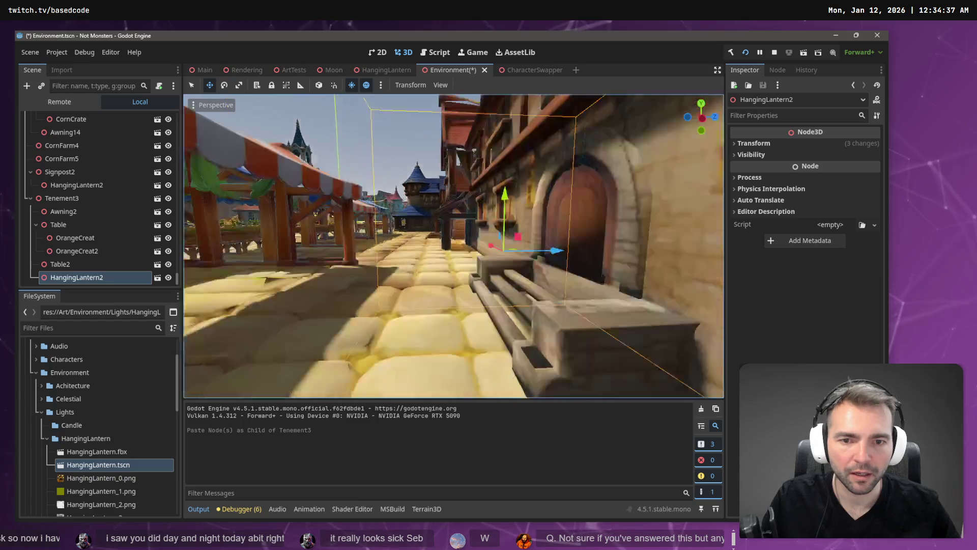
key(s)
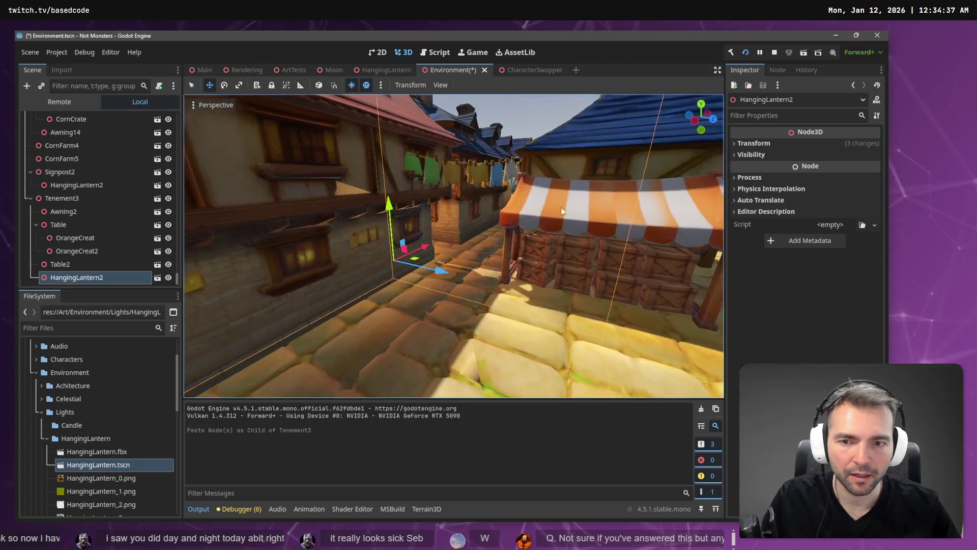
mouse_move(445, 278)
mouse_down()
mouse_move(555, 295)
mouse_move(547, 291)
mouse_up()
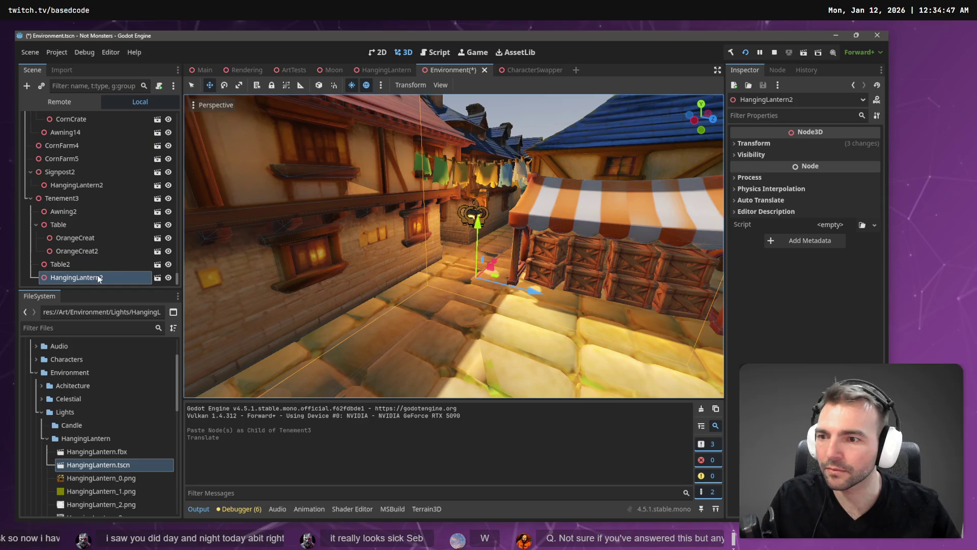
Turn the Tenement3 lantern to a Y rotation of -180 in the Inspector
click(754, 144)
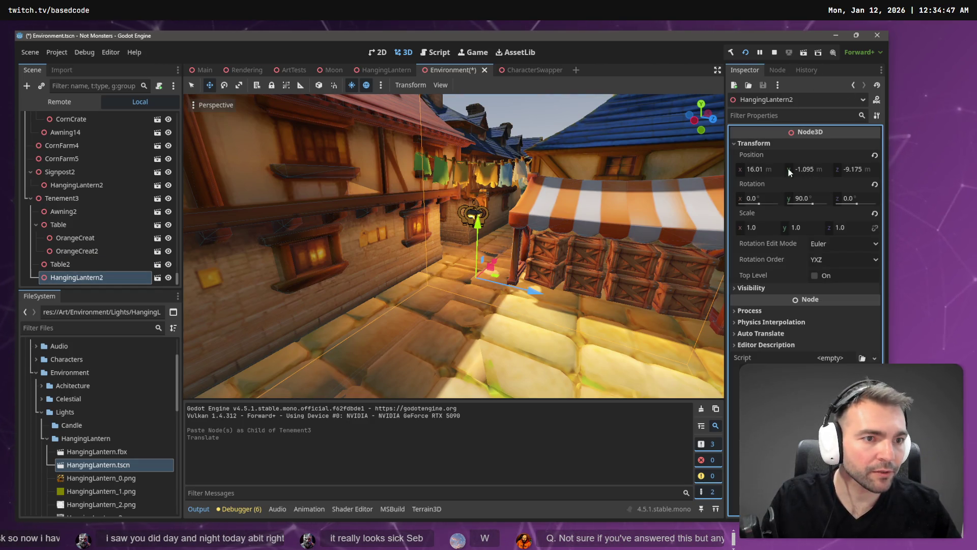
text(0)
key(Return)
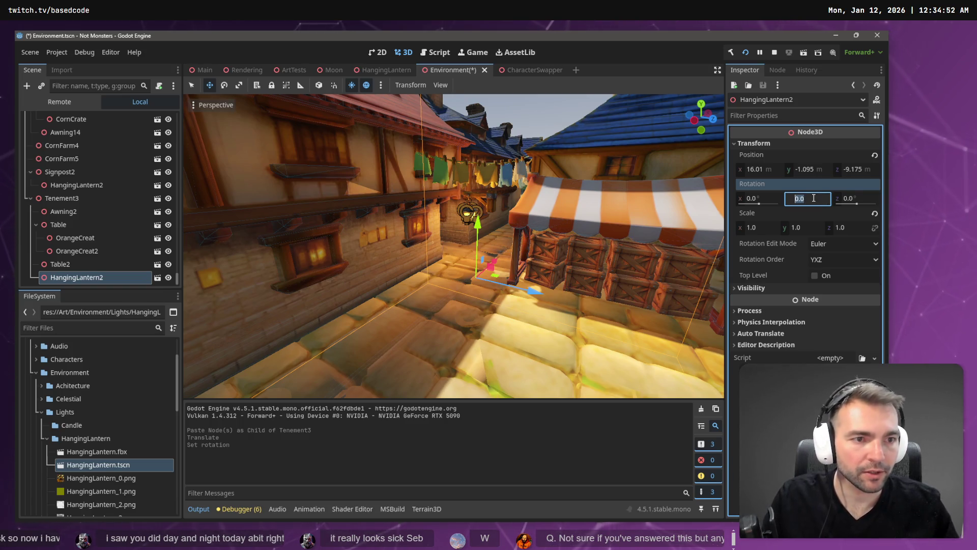
text(-90)
key(Return)
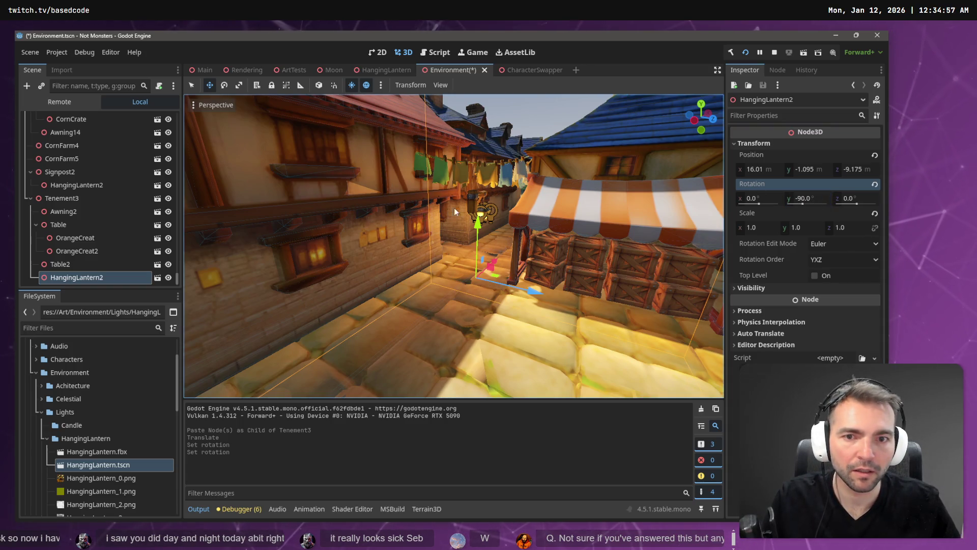
mouse_move(455, 212)
mouse_down()
mouse_move(454, 229)
mouse_move(438, 208)
mouse_move(432, 224)
mouse_move(448, 224)
mouse_up()
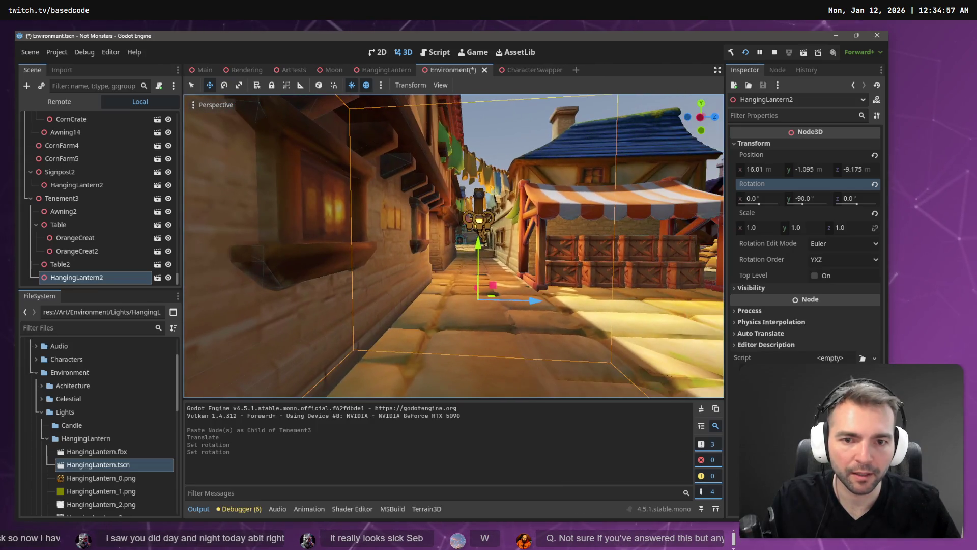
click(815, 199)
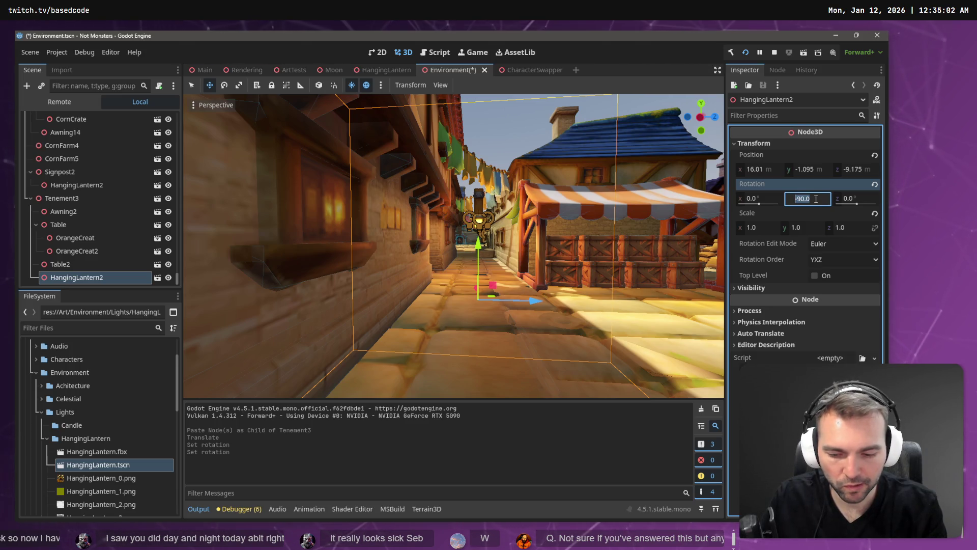
text(-180)
key(Return)
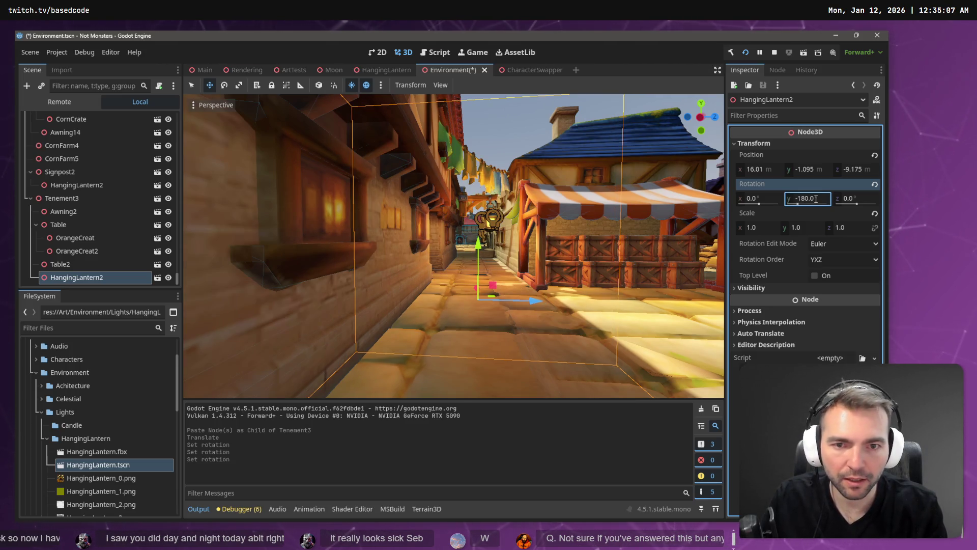
mouse_move(649, 178)
mouse_down()
mouse_move(643, 191)
mouse_move(636, 183)
mouse_move(472, 205)
mouse_up()
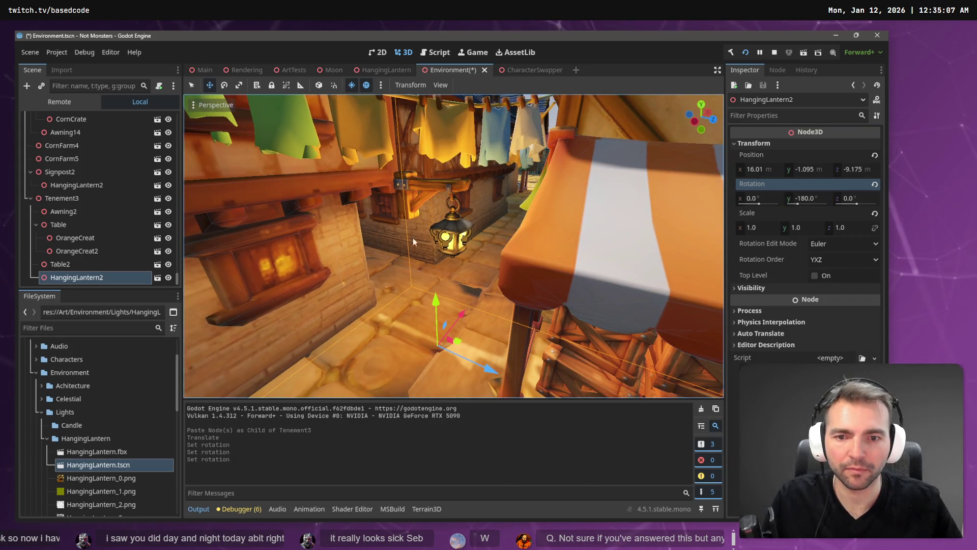
click(72, 276)
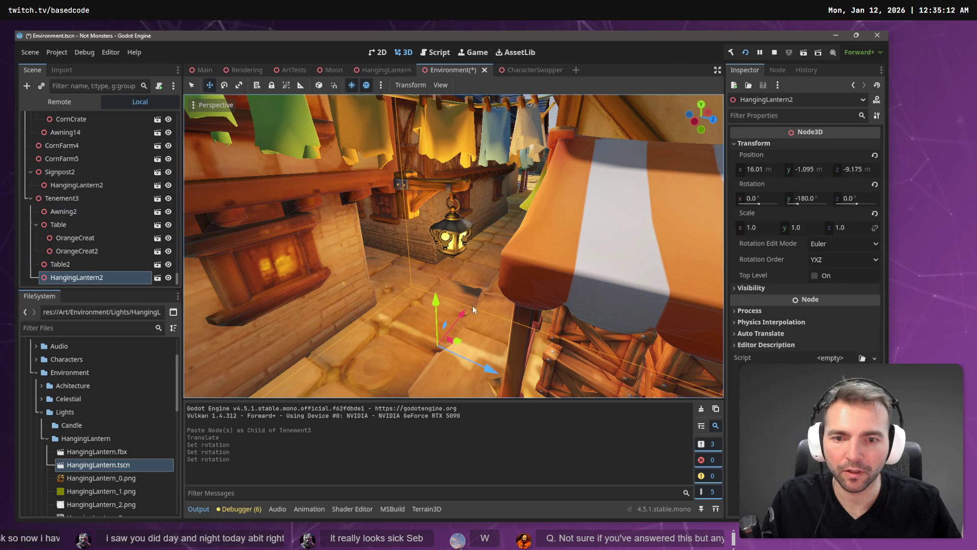
Drag the lantern against the tenement wall at 16.588, -1.387, -7.766
mouse_move(489, 375)
mouse_down()
mouse_move(432, 356)
mouse_move(452, 358)
mouse_up()
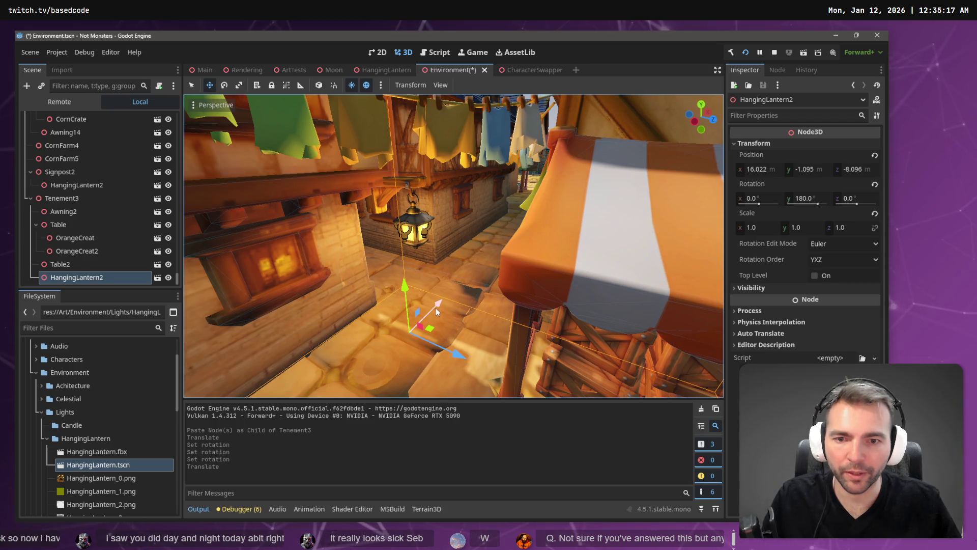
drag(435, 308, 429, 315)
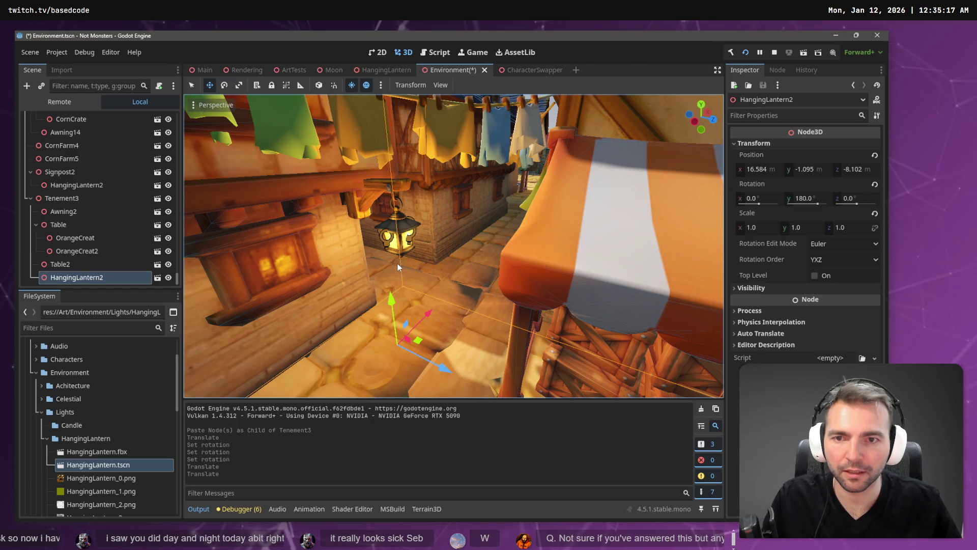
drag(391, 301, 388, 308)
drag(441, 382, 431, 370)
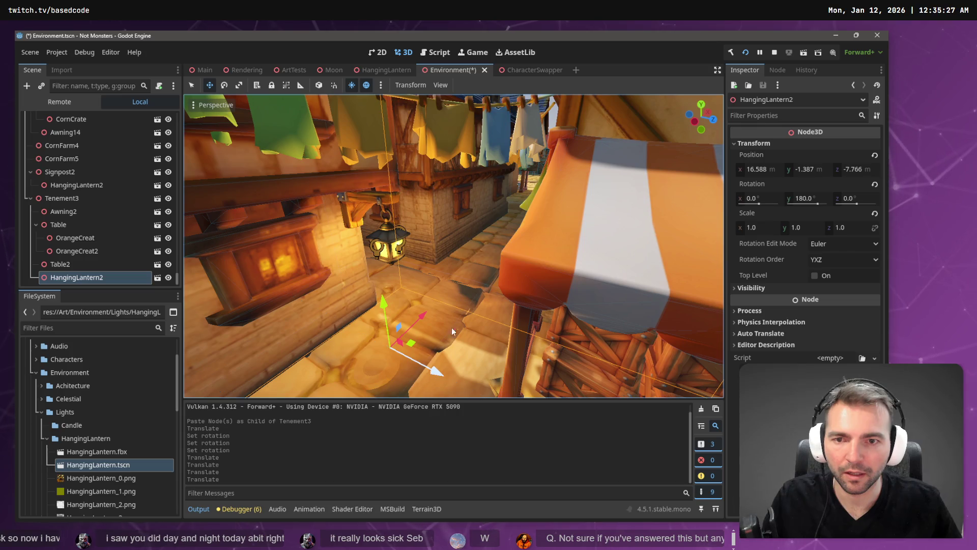
scroll(451, 327, down, 5)
key(w)
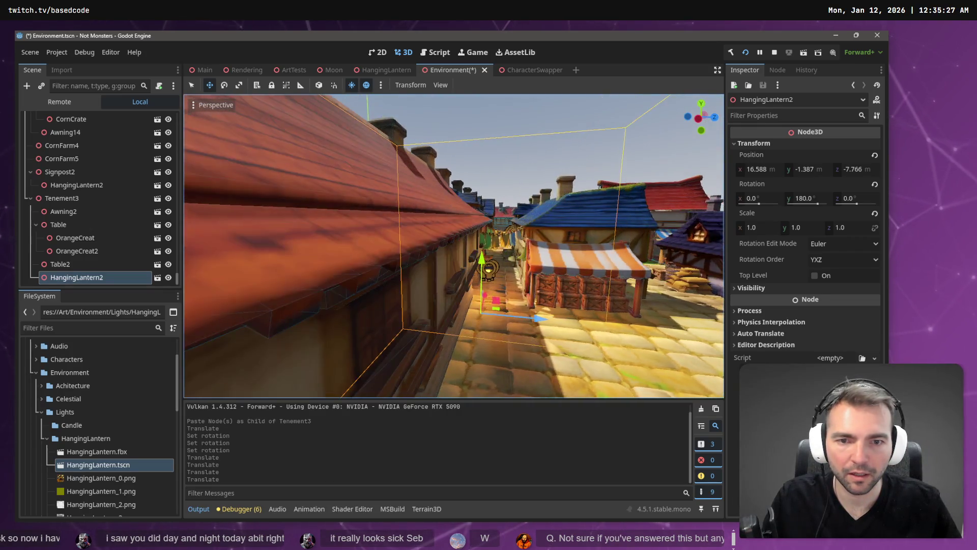
key(w)
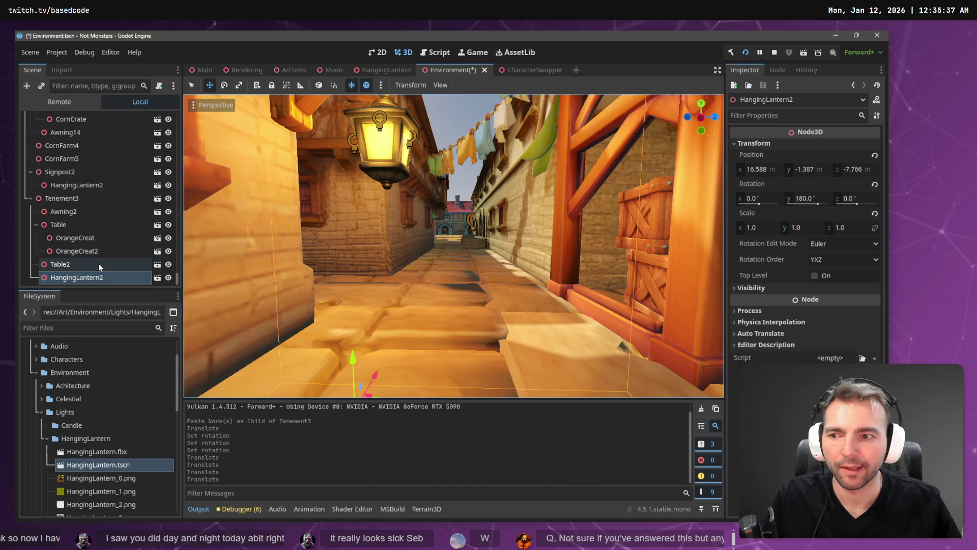
Select the new lantern under Tenement2 and lower it along into the alley
click(522, 196)
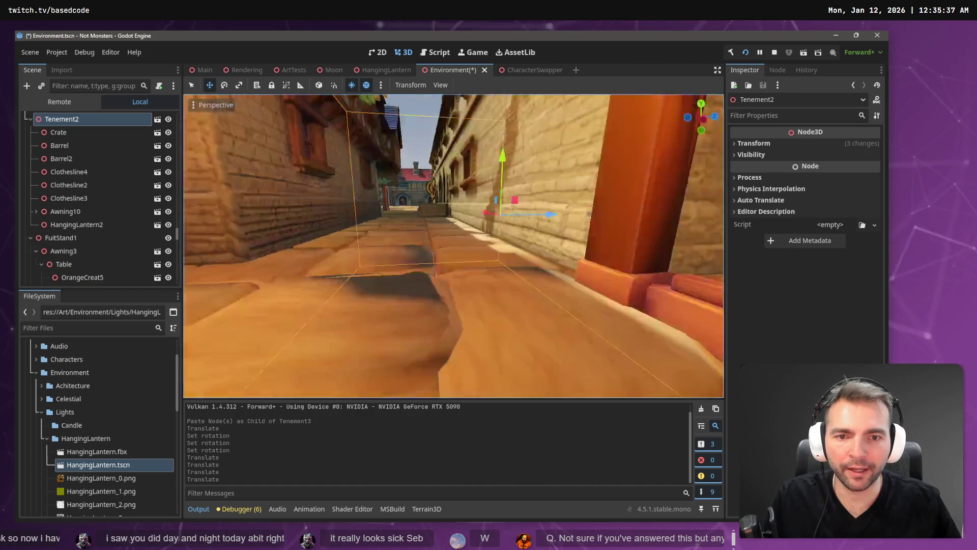
key(s)
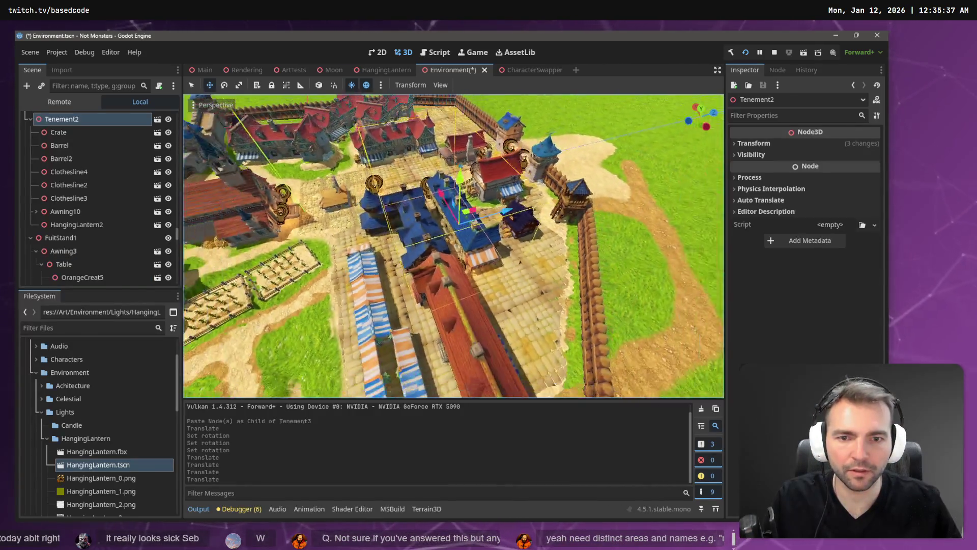
key(w)
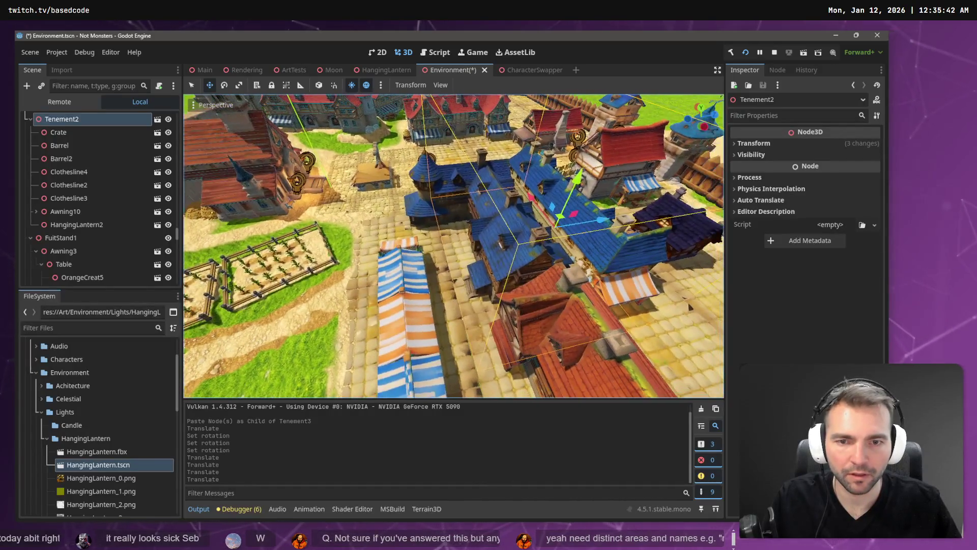
key(w)
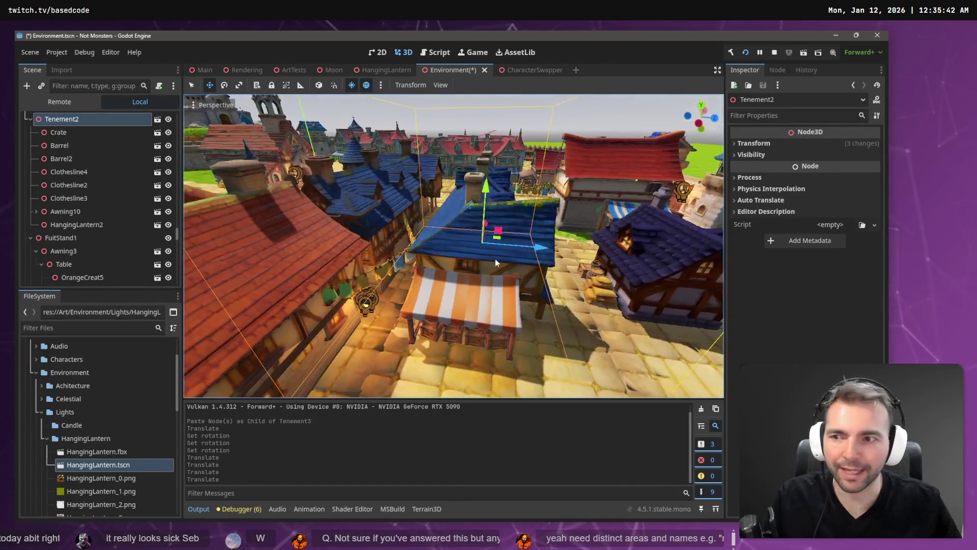
click(79, 224)
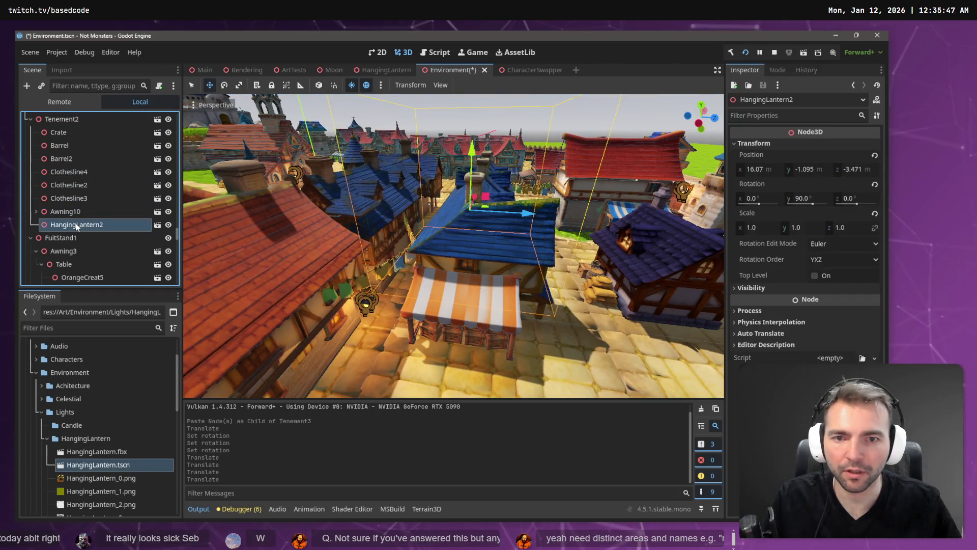
click(72, 122)
scroll(235, 169, up, 6)
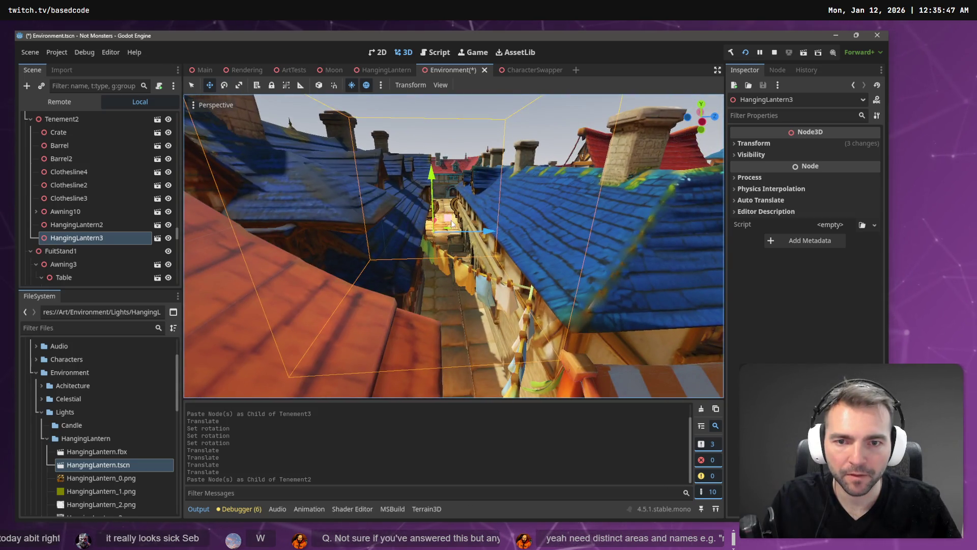
drag(448, 232, 495, 309)
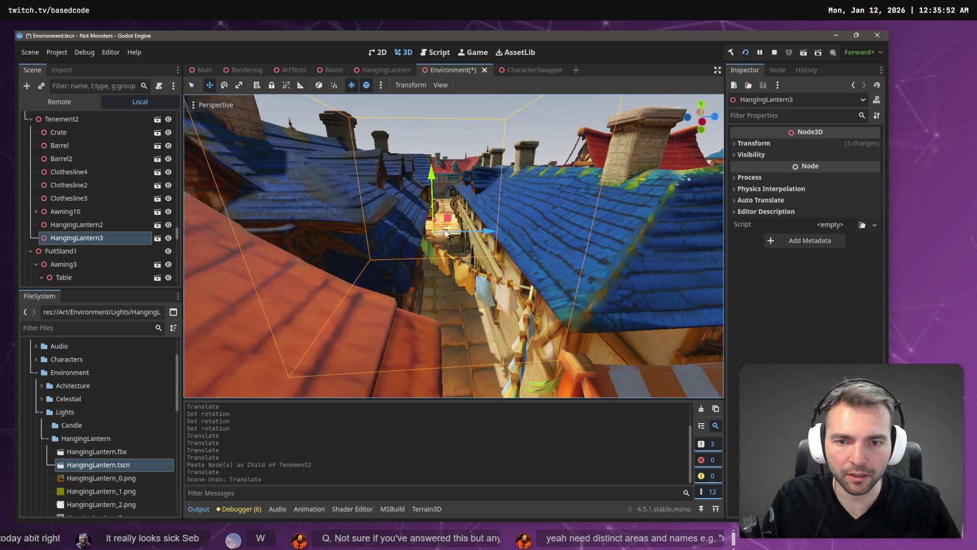
drag(446, 232, 492, 292)
Move and rotate HangingLantern3 against the wall near the alley archway
key(w)
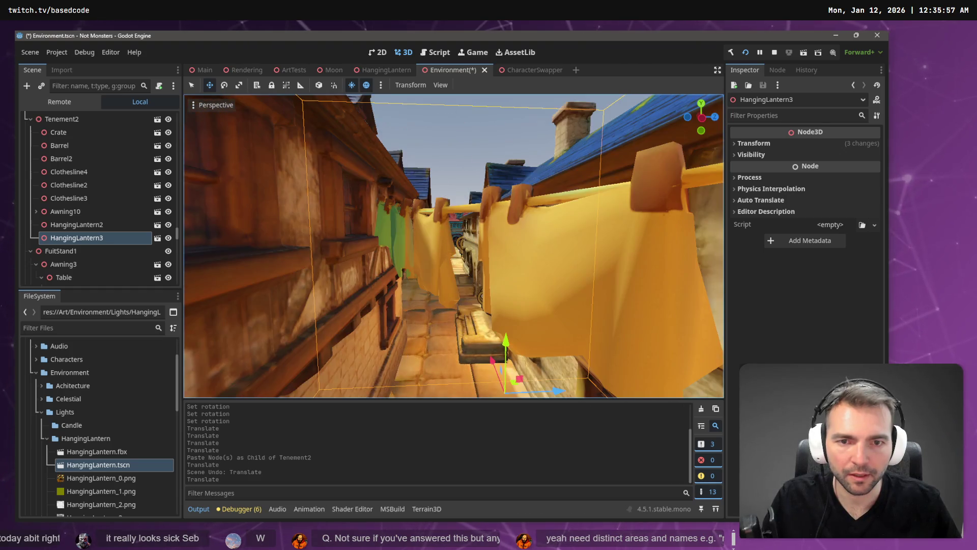
key(w)
key(w)
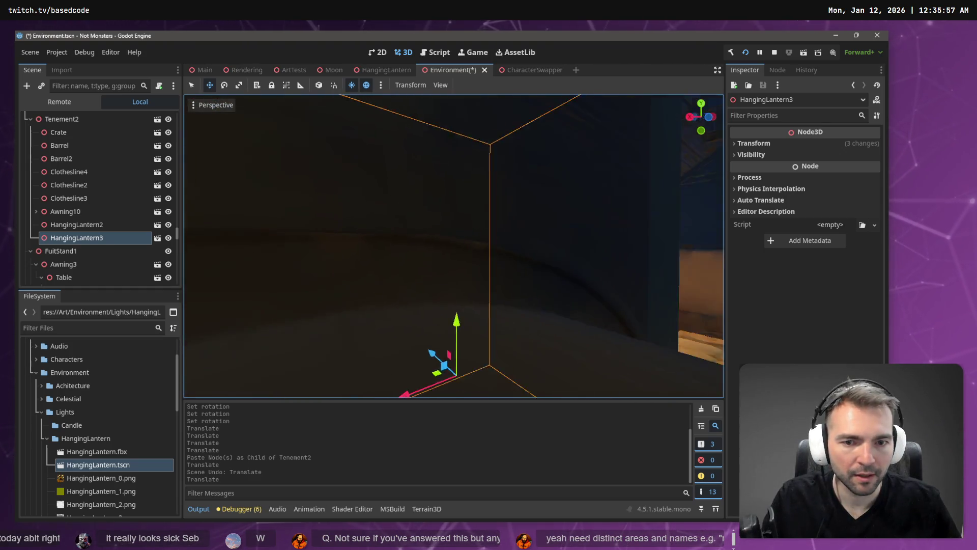
key(w)
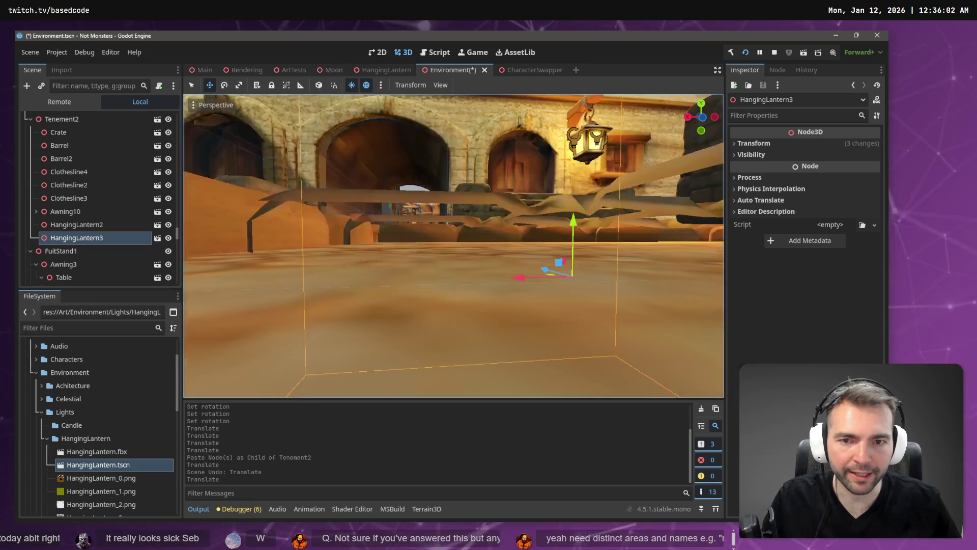
key(q)
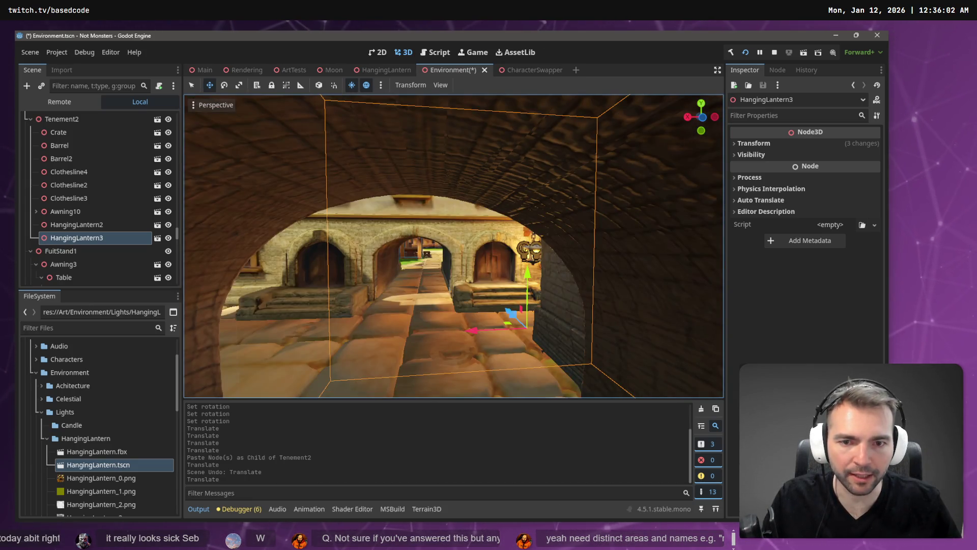
key(w)
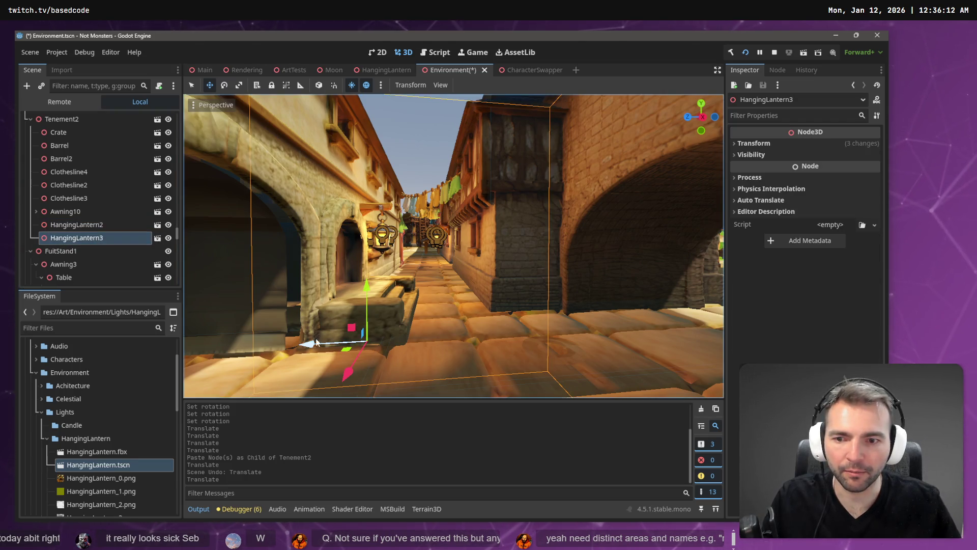
mouse_move(324, 346)
mouse_down()
mouse_move(559, 351)
mouse_move(518, 360)
mouse_move(603, 437)
mouse_move(591, 413)
mouse_up()
key(e)
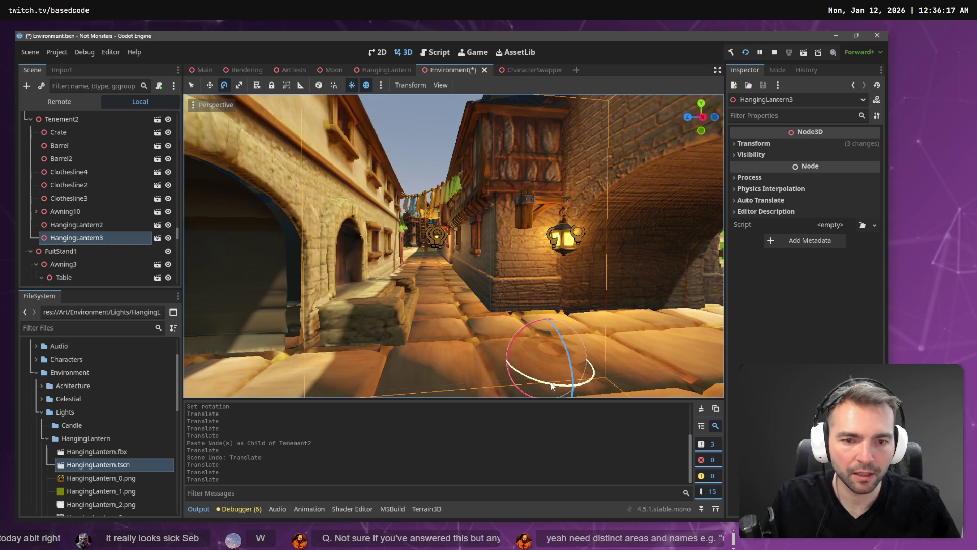
mouse_move(550, 382)
mouse_down()
mouse_move(425, 363)
mouse_move(443, 365)
mouse_up()
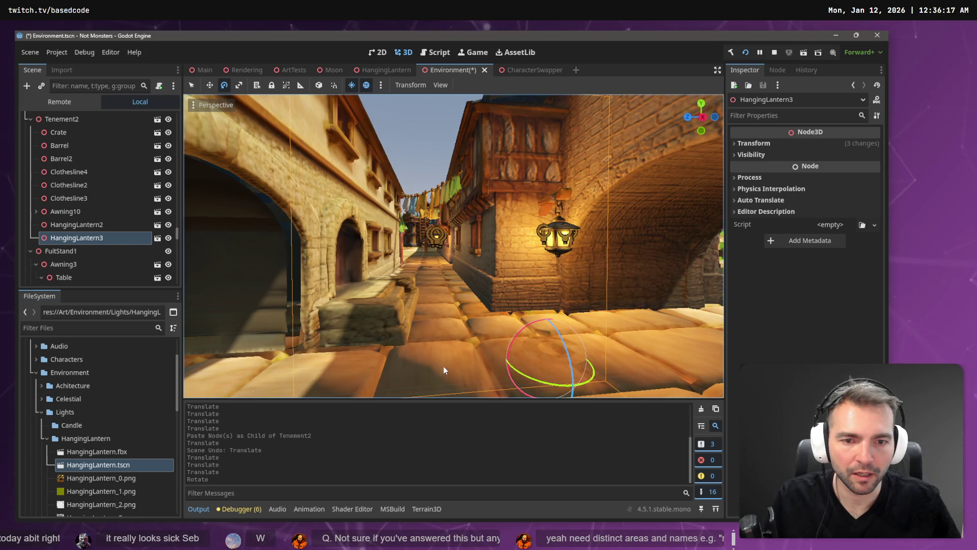
drag(576, 391, 586, 398)
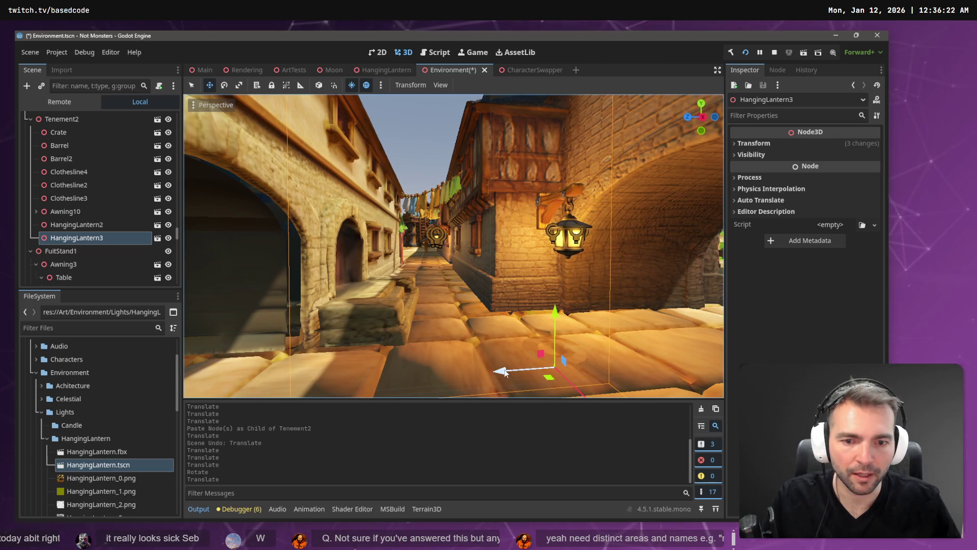
drag(504, 374, 486, 372)
Cut HangingLantern3 out from under Tenement2
click(72, 227)
click(76, 238)
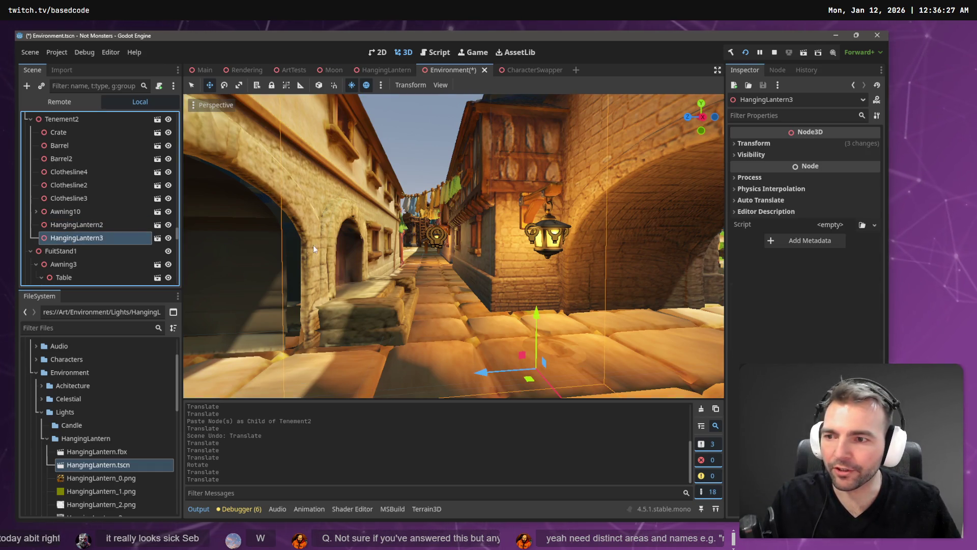
key(ctrl+x)
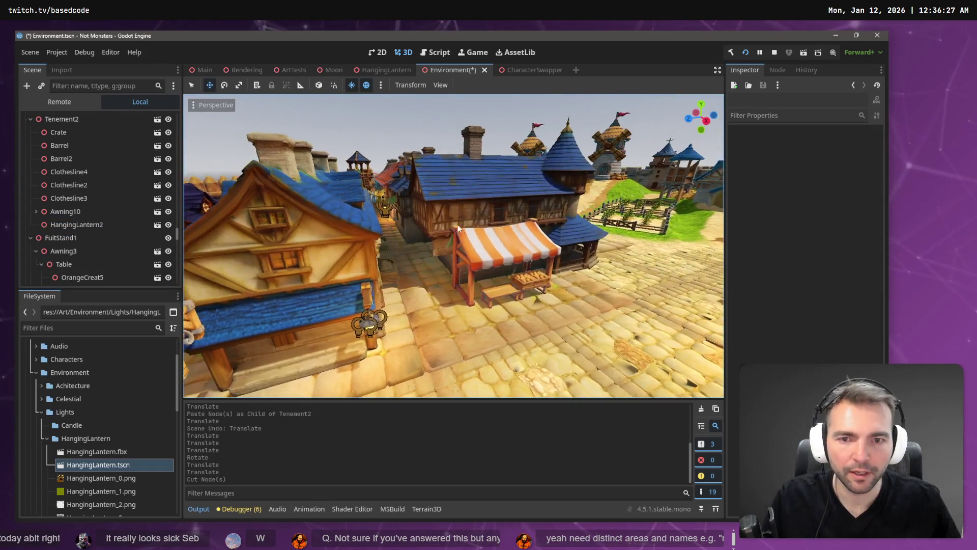
Paste HangingLantern3 under Tenement3 and move it against the right-hand wall
click(460, 175)
key(ctrl+v)
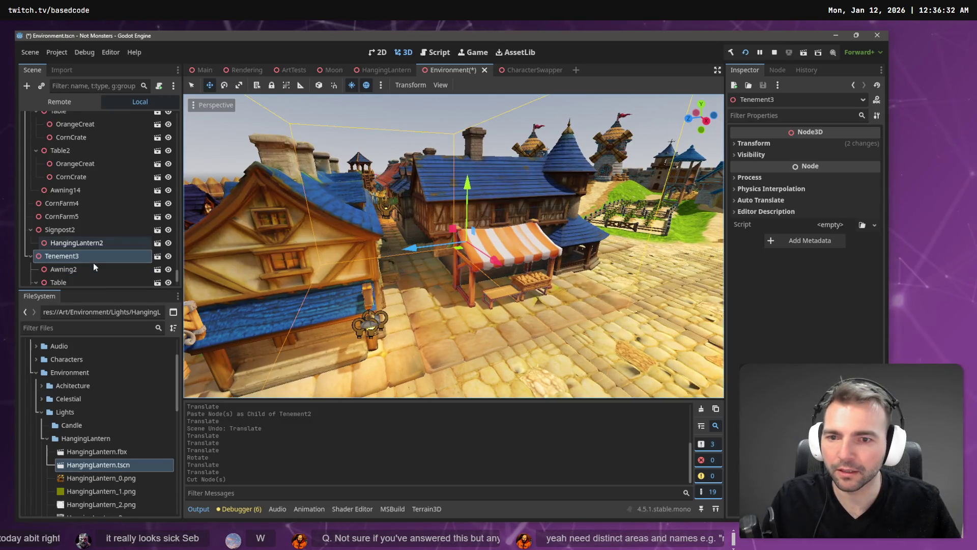
key(w)
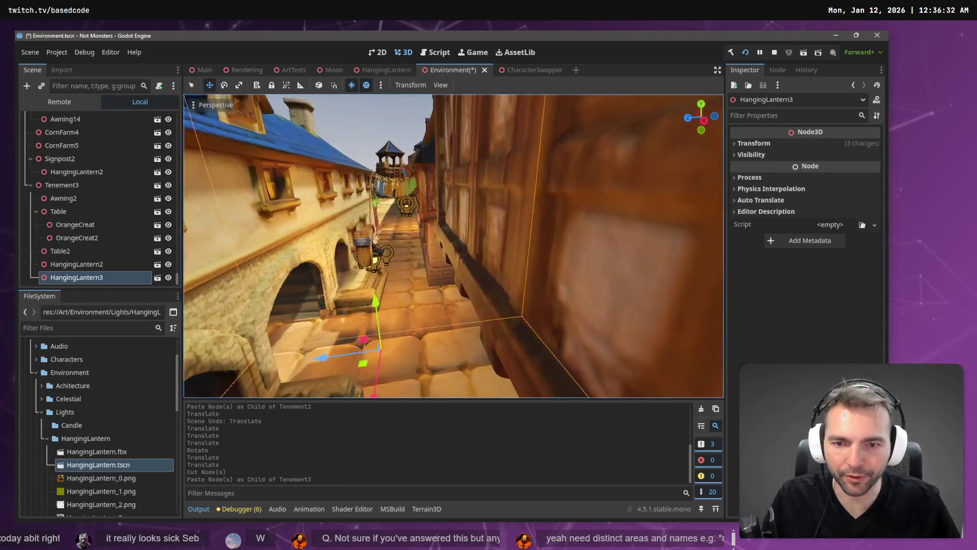
drag(409, 201, 409, 199)
key(e)
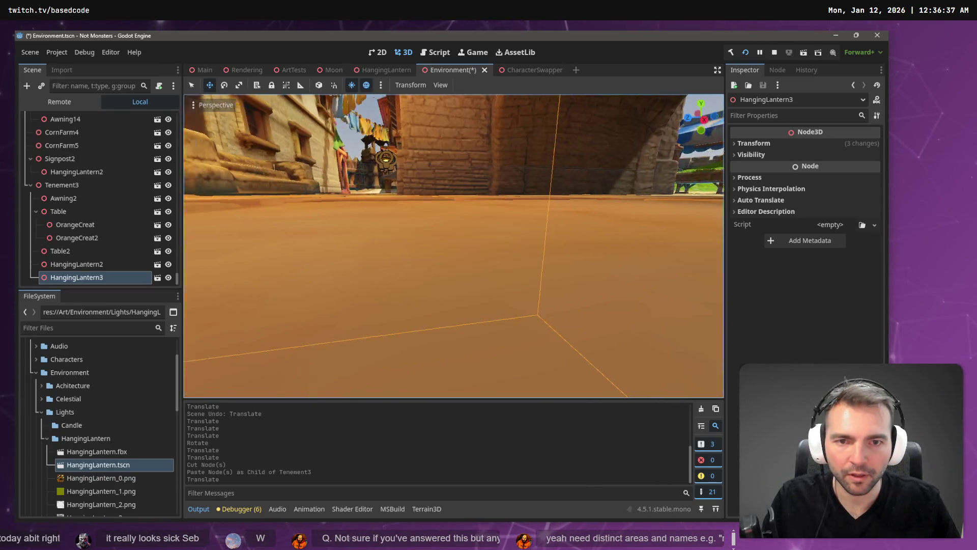
mouse_move(392, 397)
mouse_down()
mouse_move(423, 340)
mouse_move(450, 354)
mouse_up()
Set the lantern's Y rotation to -90, nudge it along Z, and save the Environment scene
click(768, 144)
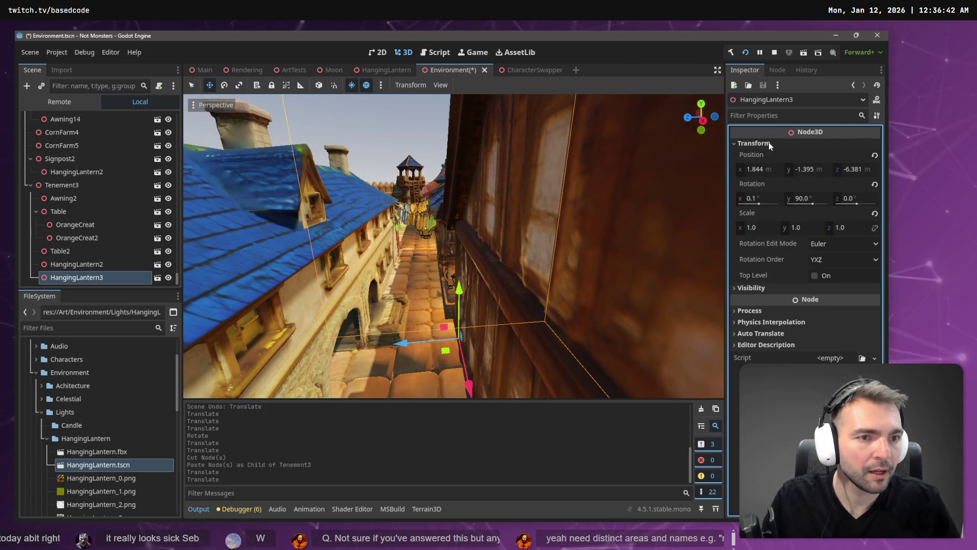
click(809, 199)
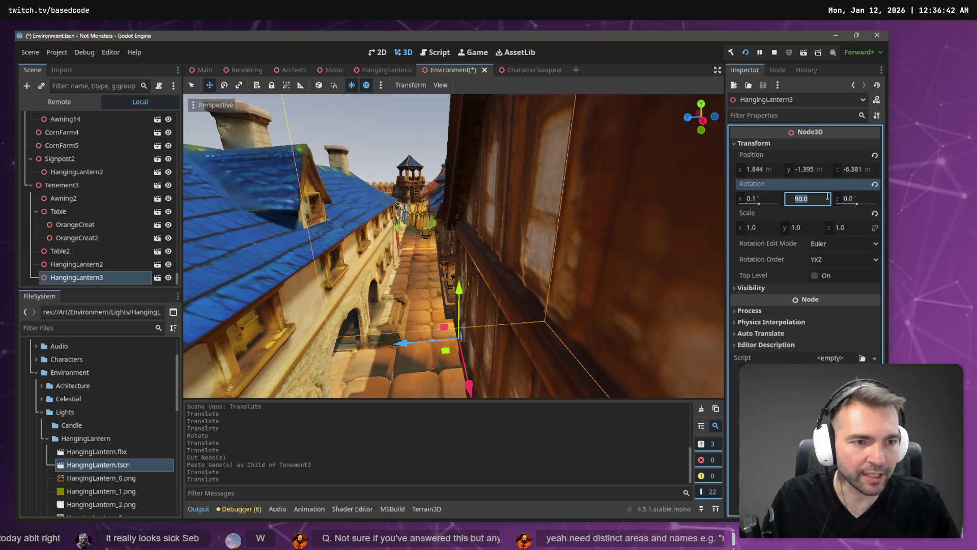
text(0)
key(Return)
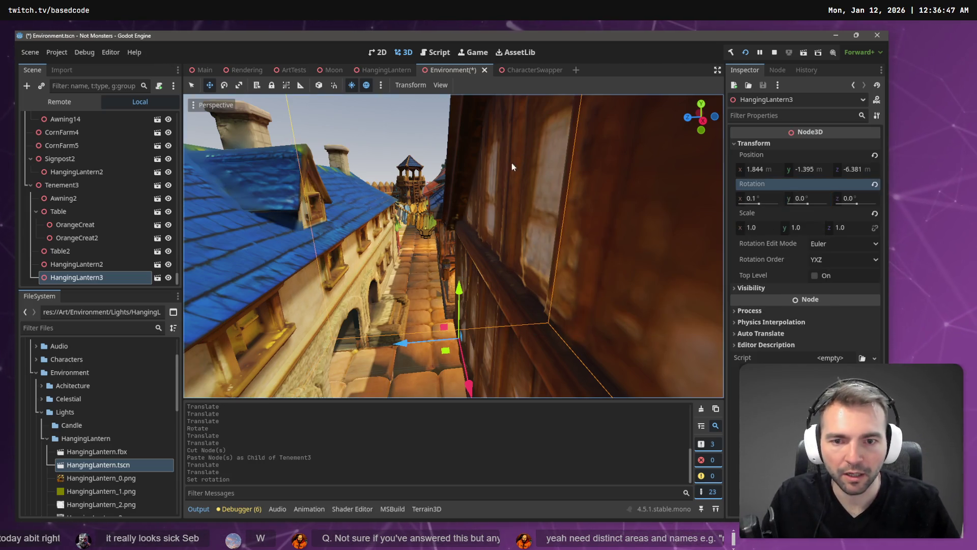
click(816, 198)
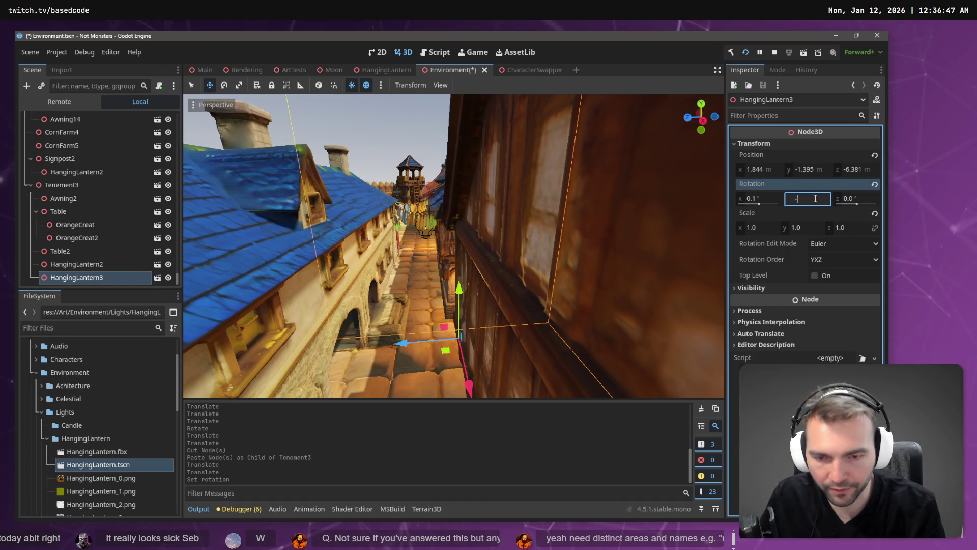
text(-90)
key(Return)
mouse_move(453, 244)
mouse_down()
mouse_move(357, 239)
mouse_move(543, 317)
mouse_move(527, 332)
mouse_move(534, 338)
mouse_move(527, 331)
mouse_up()
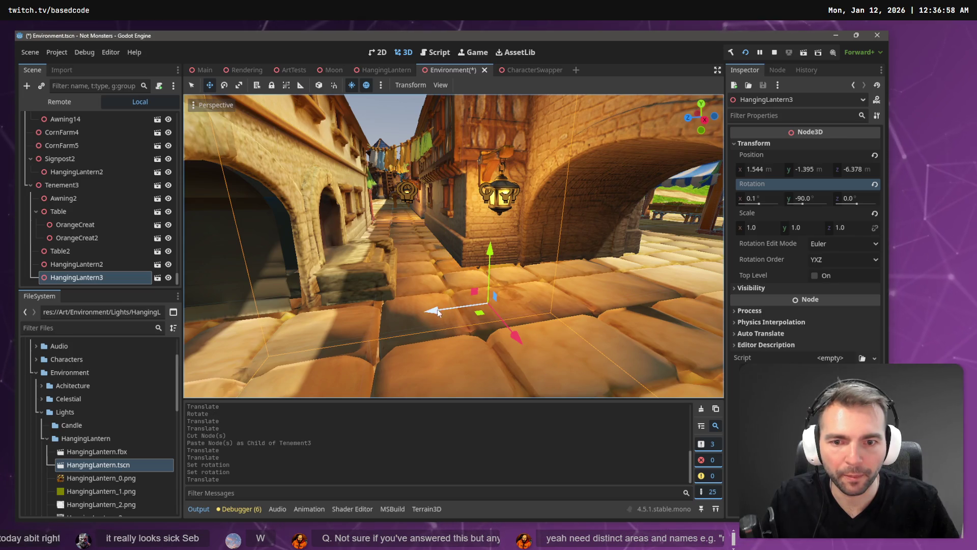
drag(437, 311, 446, 306)
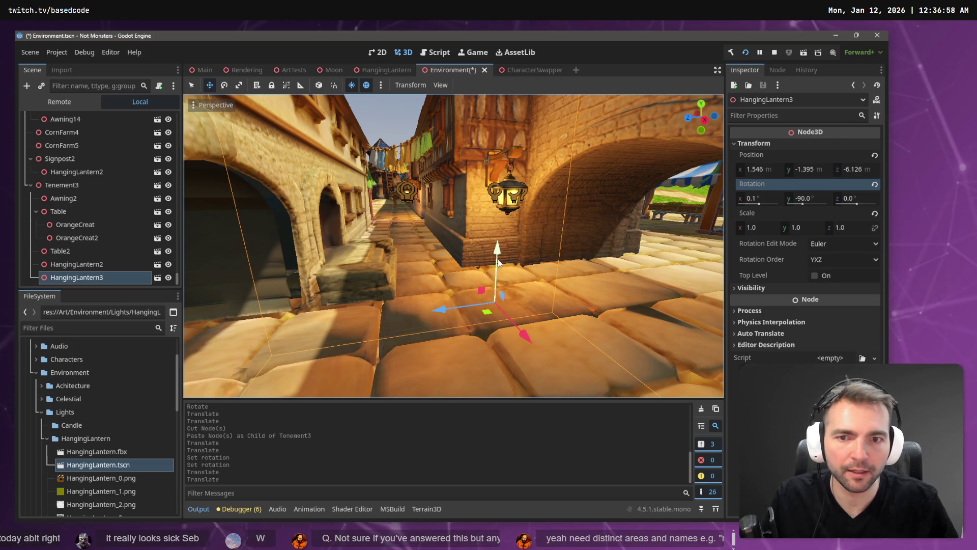
key(ctrl+s)
Run the game and advance time of day three notches, reaching 0.03 with fog 0.57
key(F5)
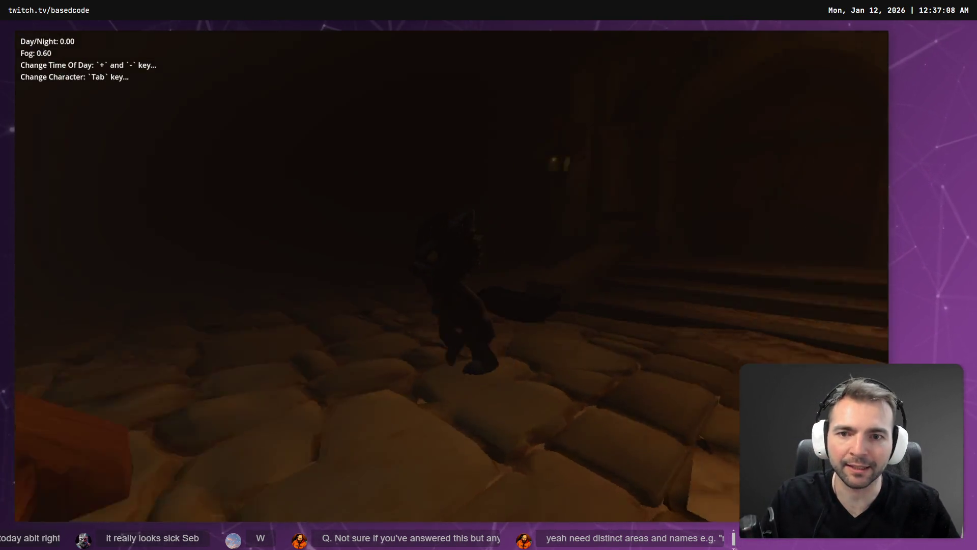
key(plus)
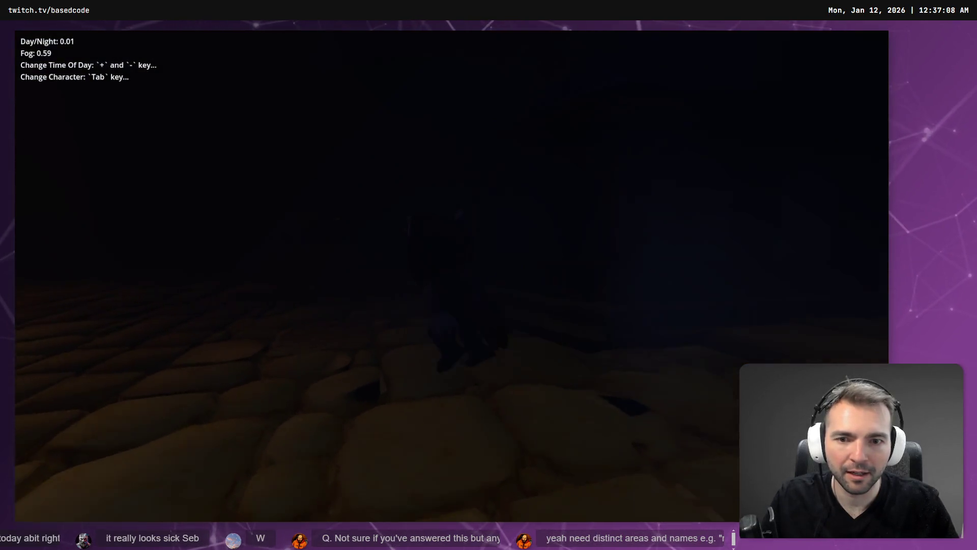
key(plus)
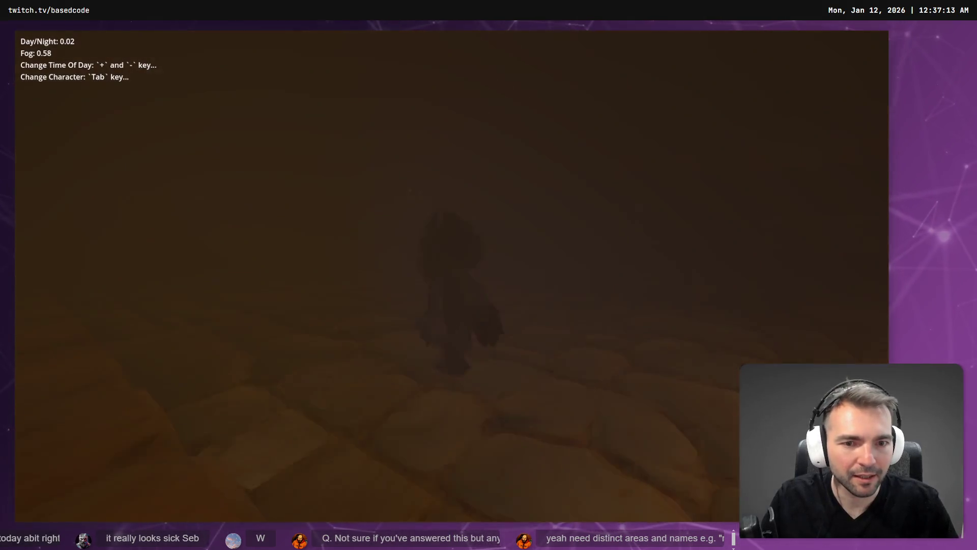
key(plus)
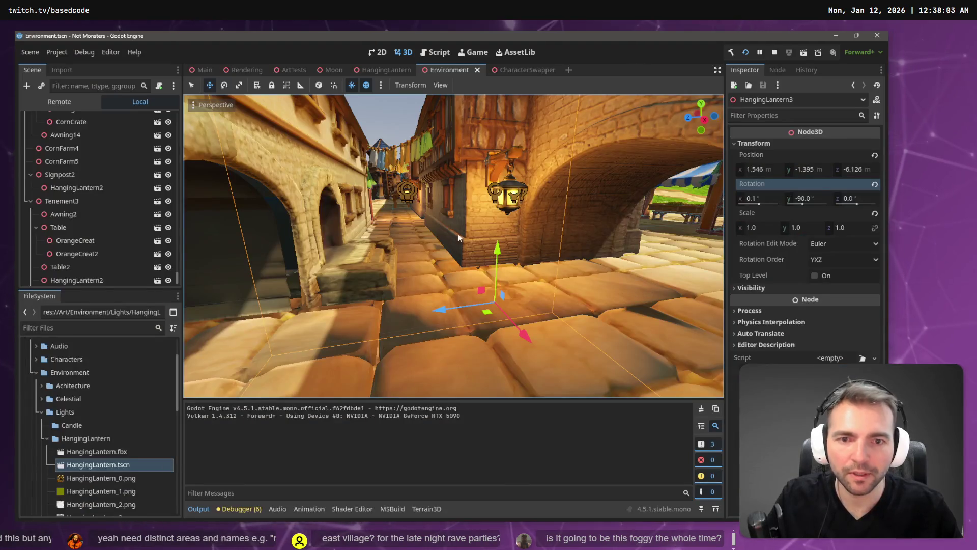
Paste a copy of HangingLantern3 as a child of Tenement3
click(512, 165)
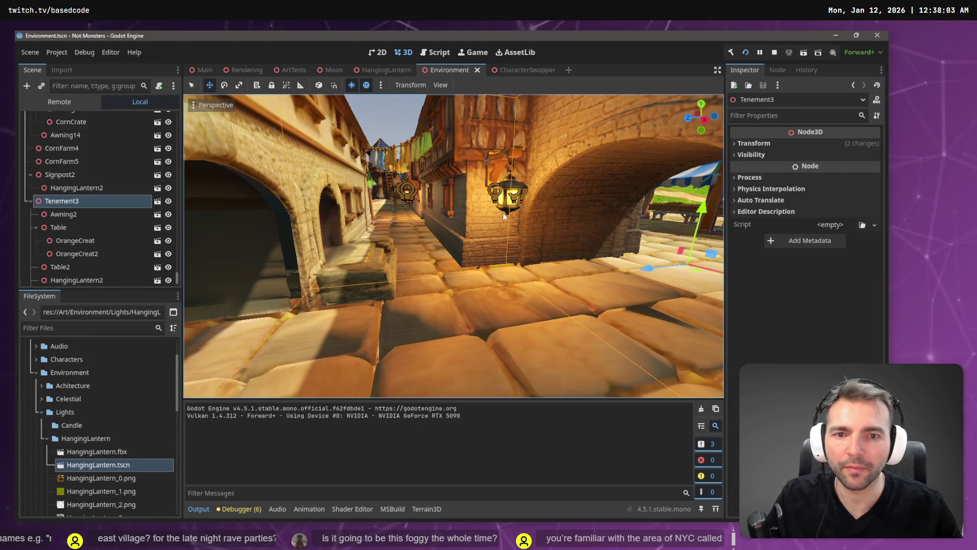
key(f)
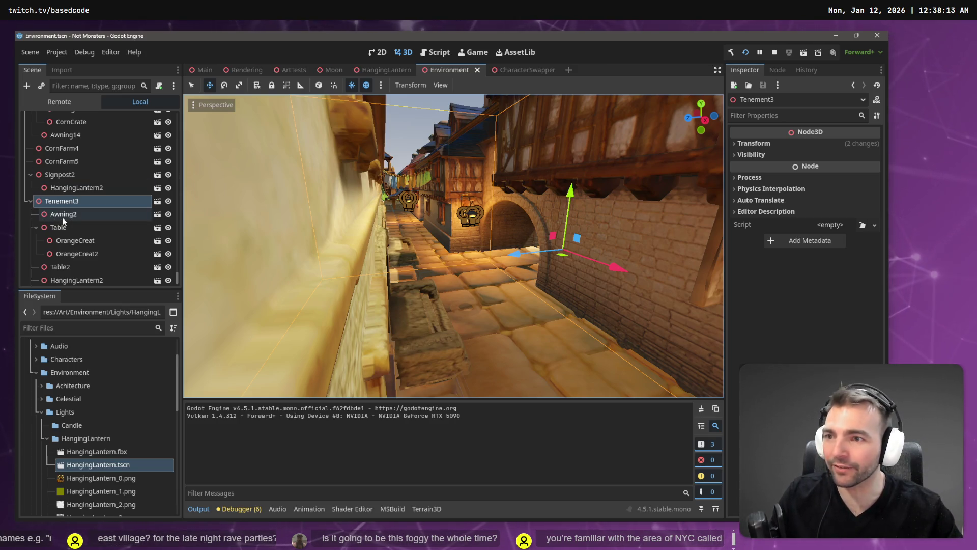
scroll(66, 216, down, 1)
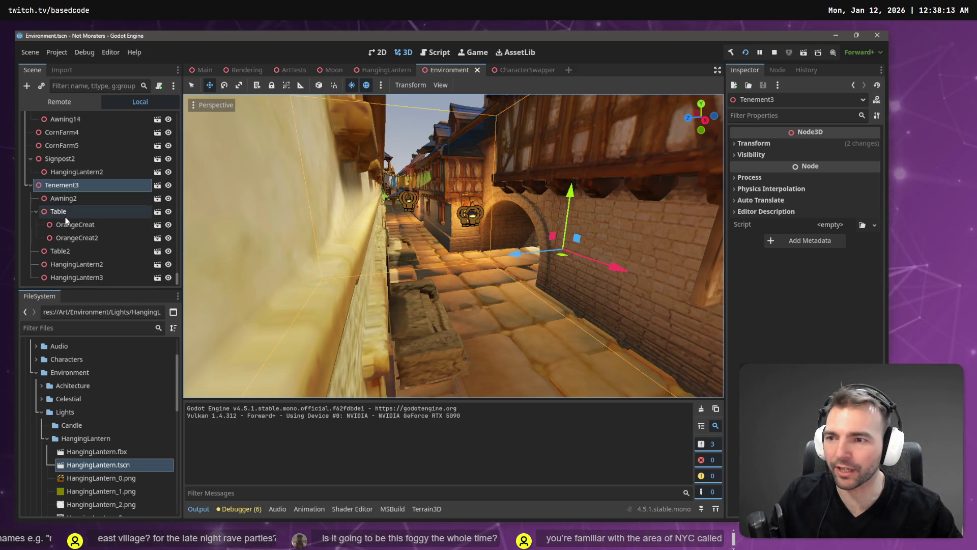
click(90, 276)
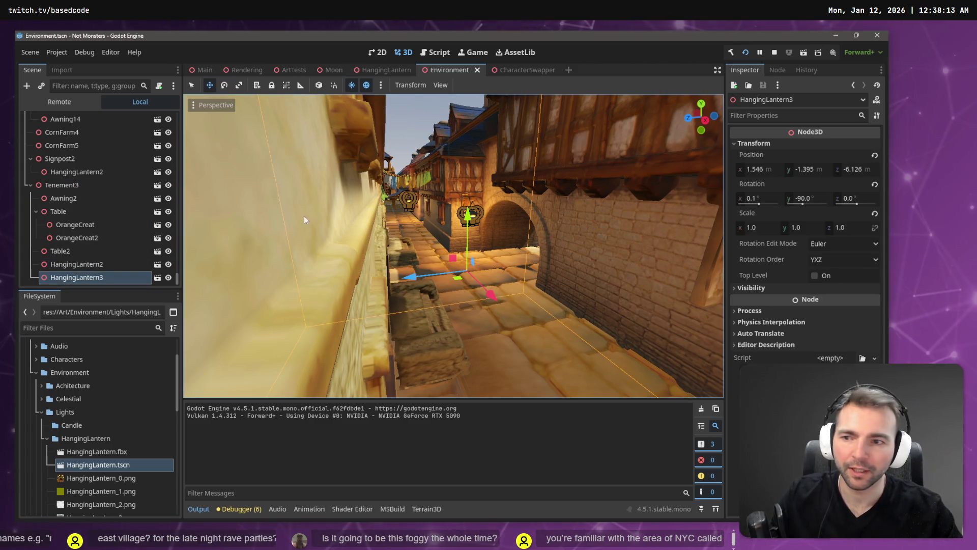
click(99, 186)
key(ctrl+v)
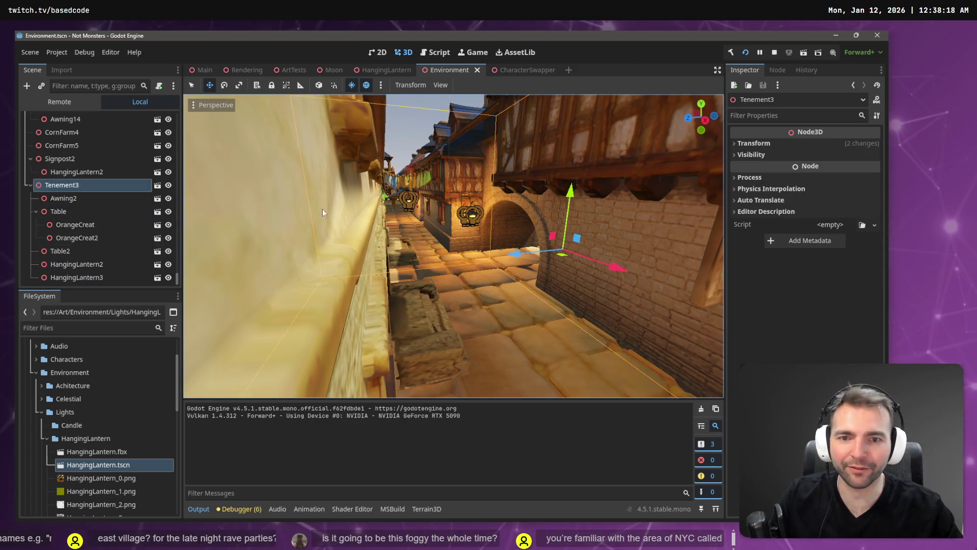
Move and rotate the new lantern onto the wall by the archway, then save and run the game
mouse_move(481, 296)
mouse_down()
mouse_move(567, 329)
mouse_move(682, 353)
mouse_move(555, 341)
mouse_up()
mouse_move(496, 349)
mouse_down()
mouse_move(540, 343)
mouse_move(514, 350)
mouse_up()
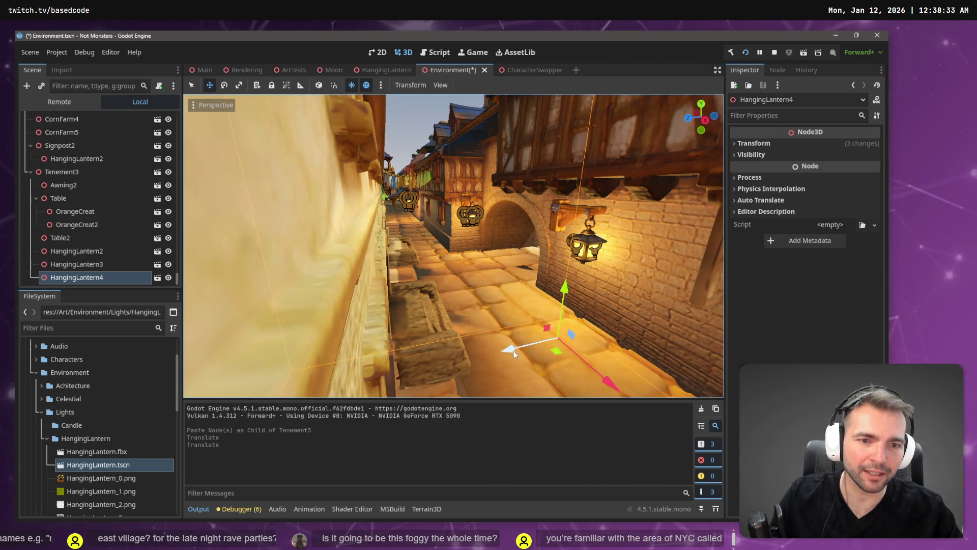
key(e)
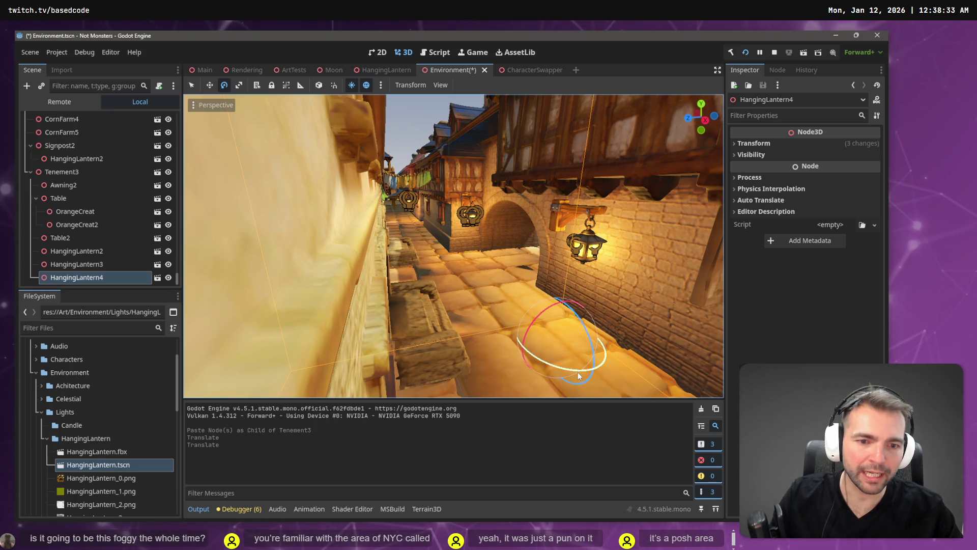
drag(578, 375, 435, 341)
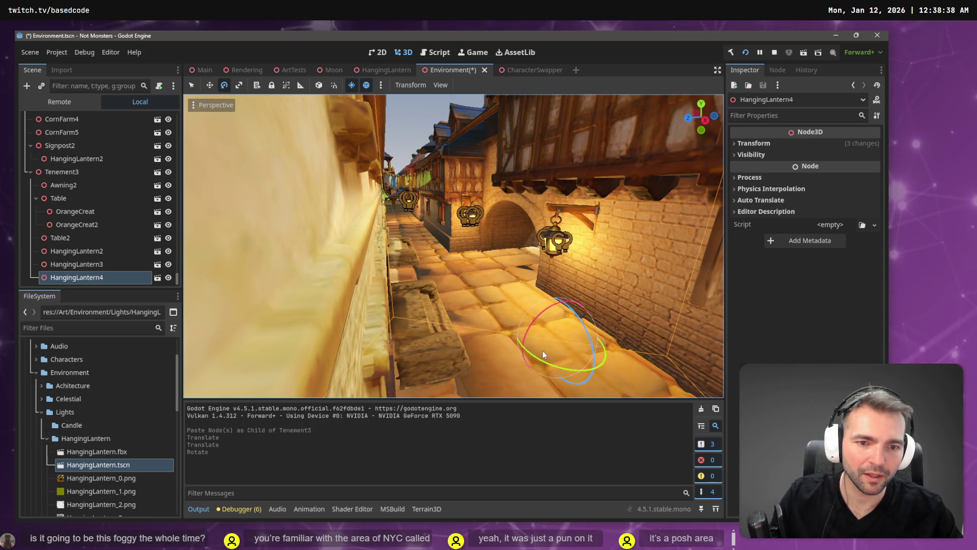
key(w)
mouse_move(555, 352)
mouse_down()
mouse_move(554, 367)
mouse_move(565, 371)
mouse_up()
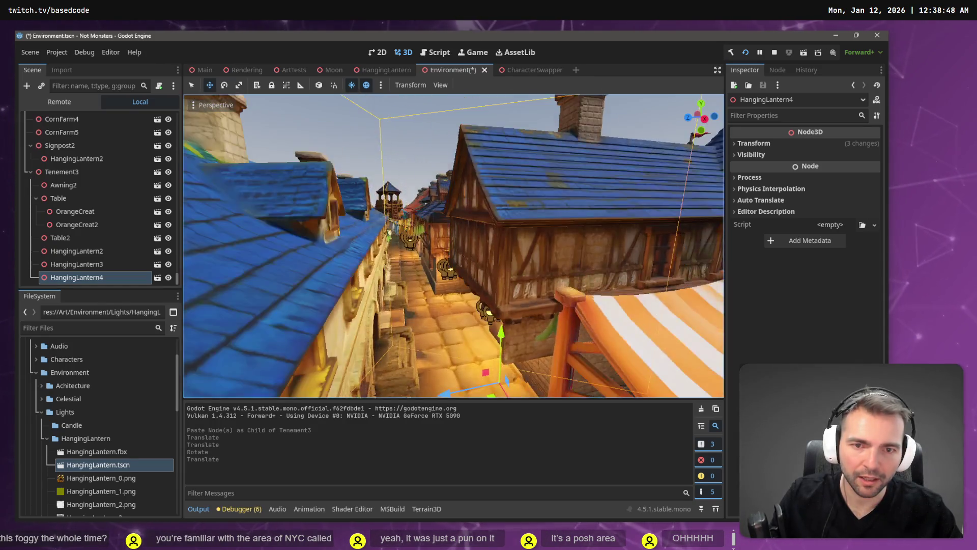
key(ctrl+s)
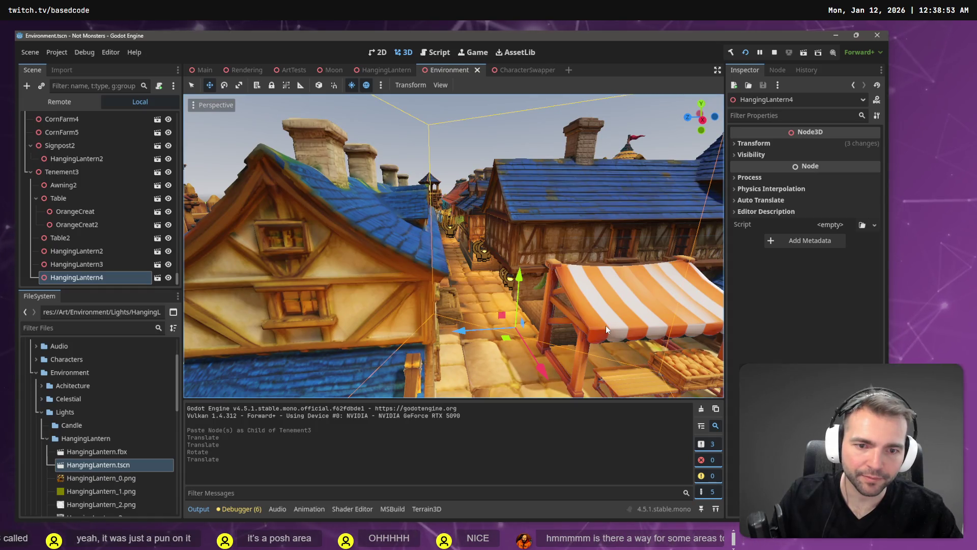
key(F5)
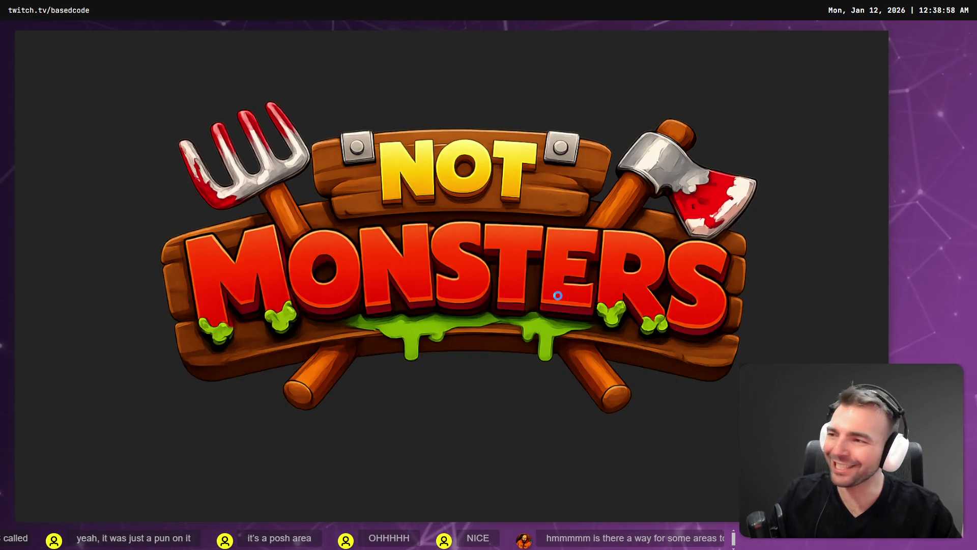
Walk the werewolf forward through the foggy night street past the lantern-lit wall
key(w)
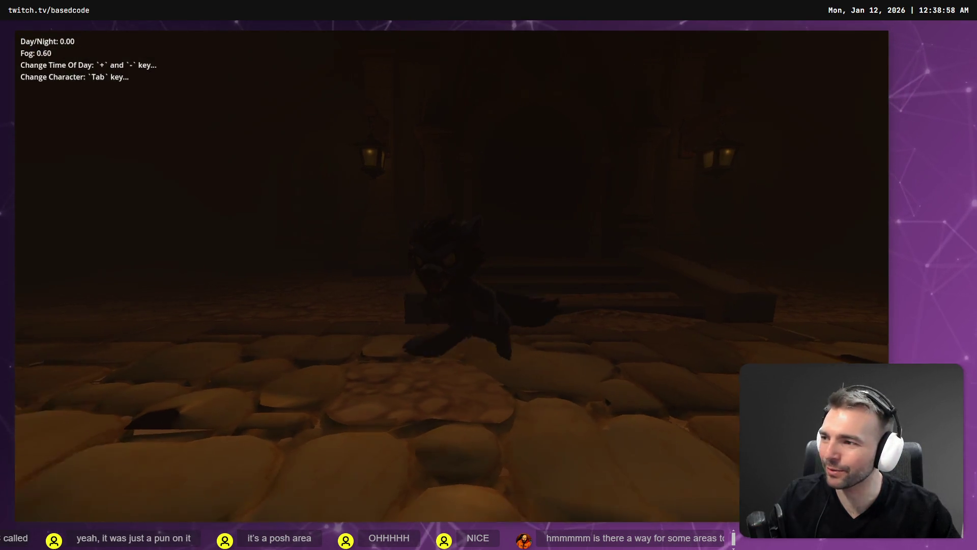
key(w)
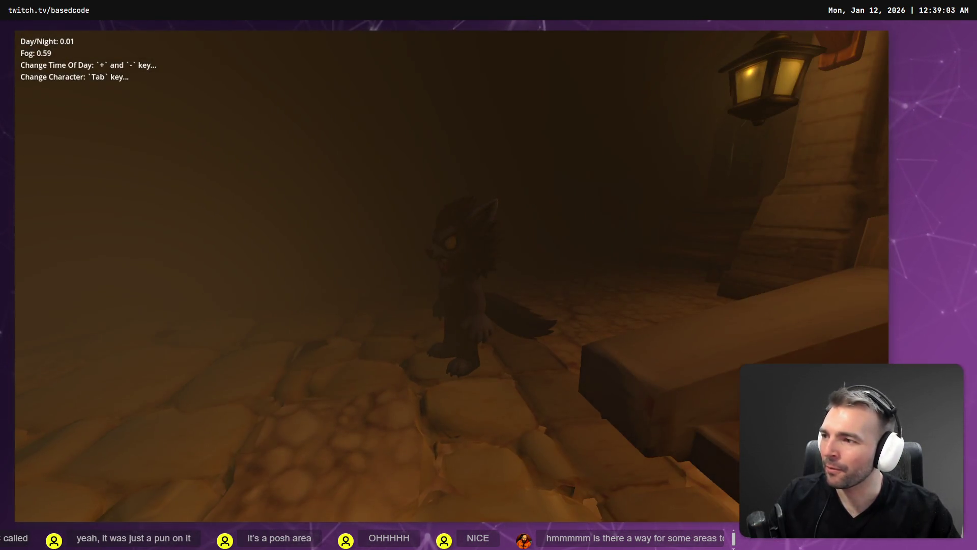
key(w)
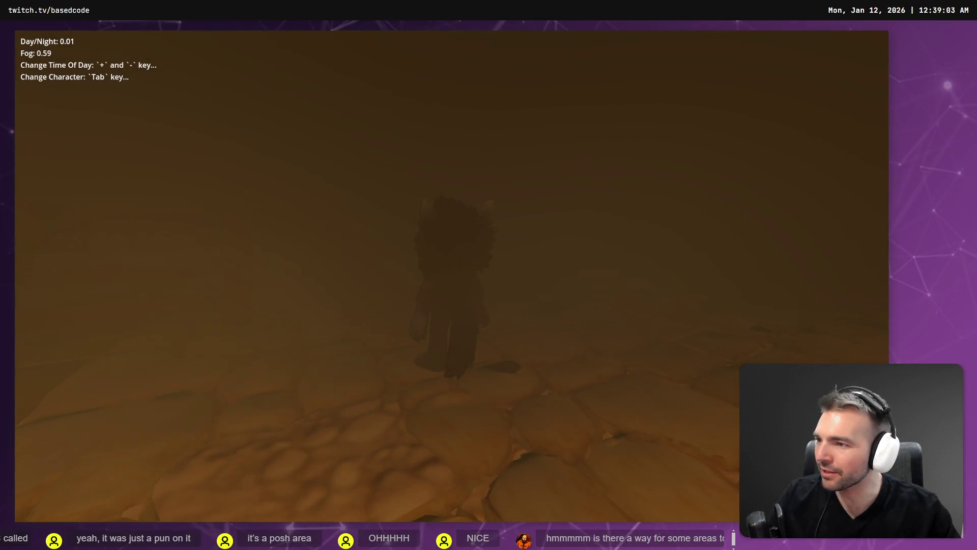
key(w)
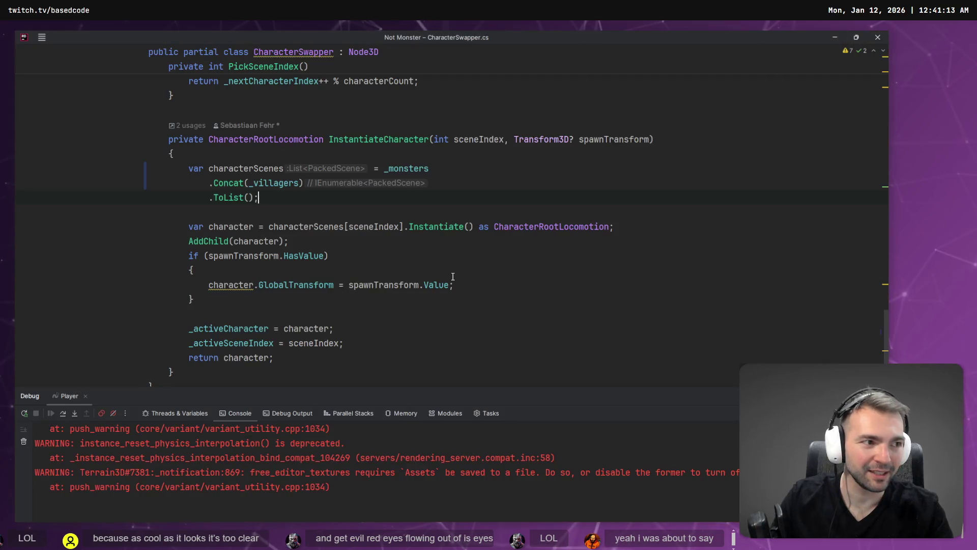
Open DayNightCycle.cs and set _targetValue and _currentValue to start at 1.0f
scroll(498, 282, up, 20)
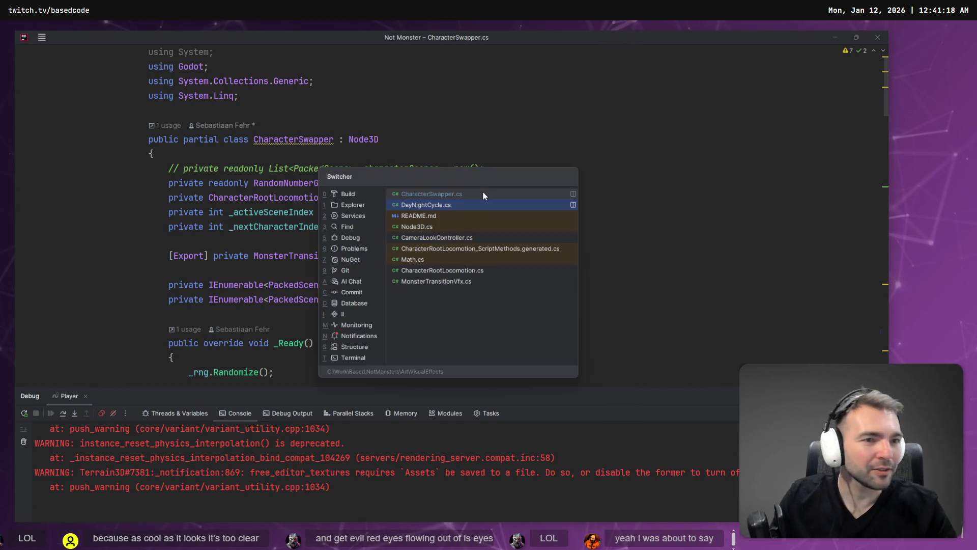
key(ctrl+Tab)
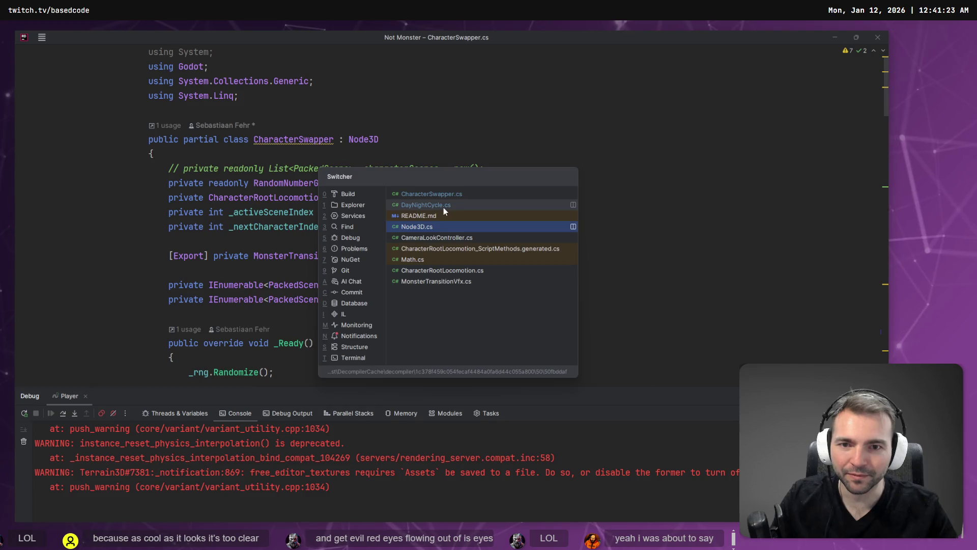
click(443, 206)
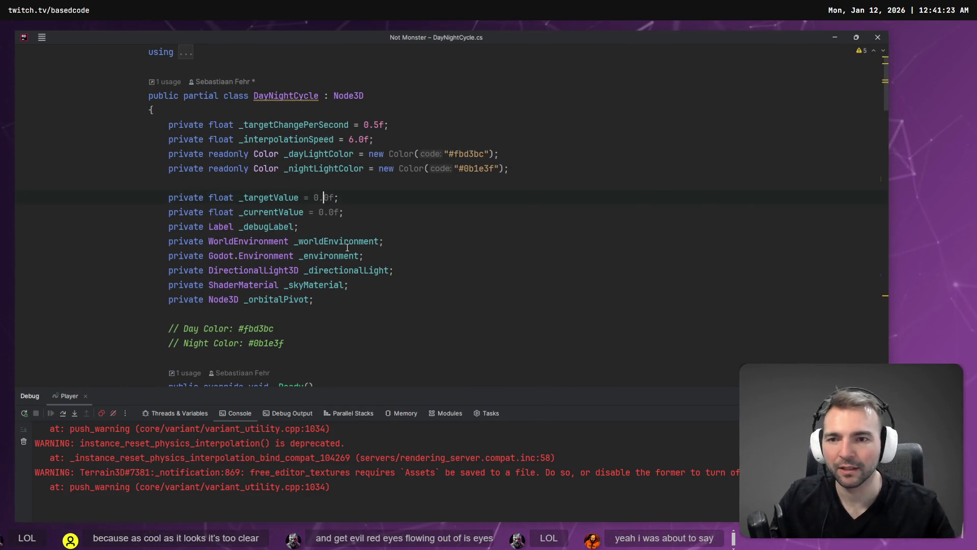
key(ctrl+w)
text(1)
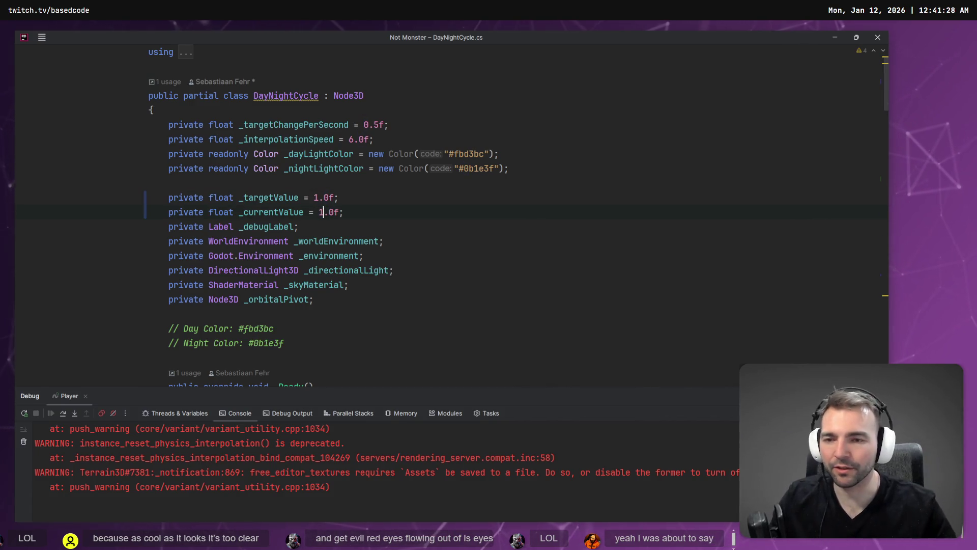
scroll(346, 247, down, 5)
scroll(346, 246, down, 2)
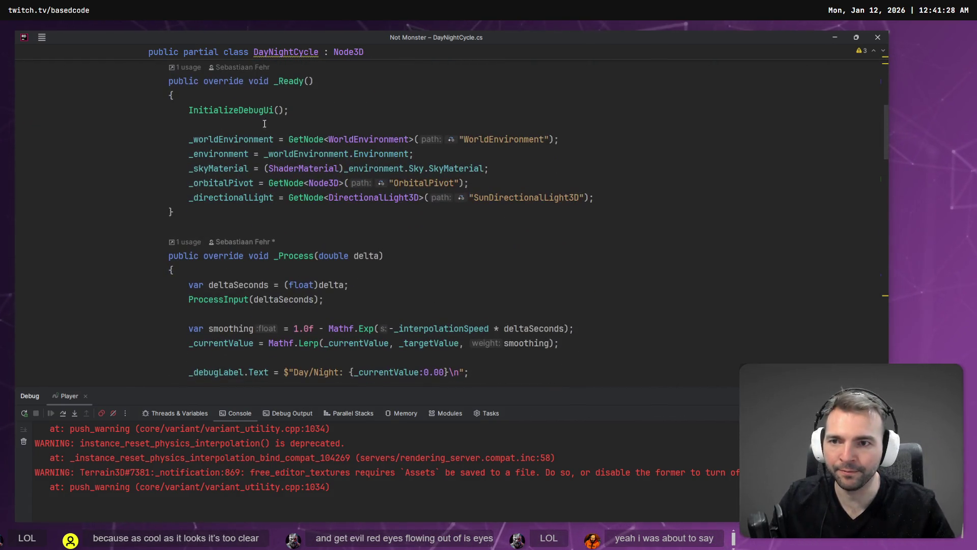
scroll(278, 135, down, 4)
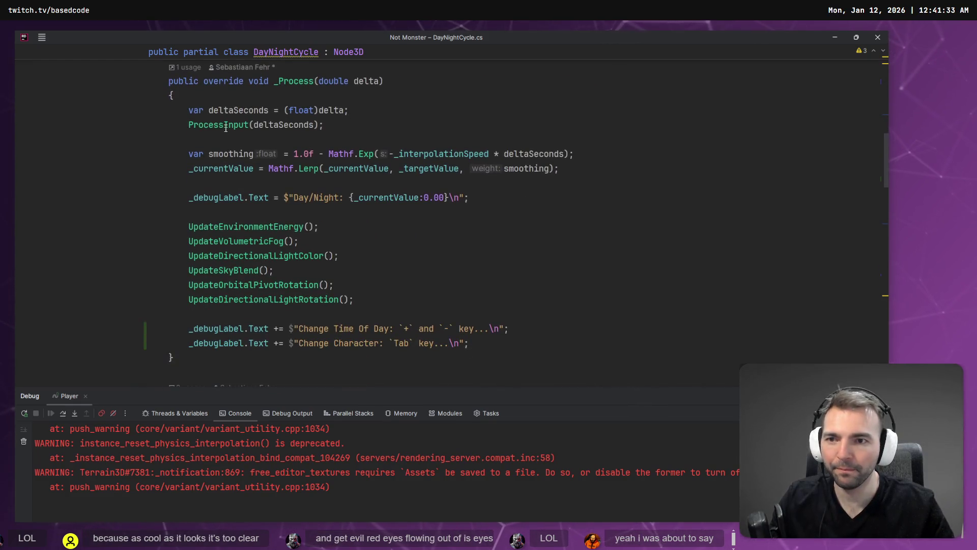
Make the inputDirection default negative, changing it to -0.01f
ctrl+click(225, 128)
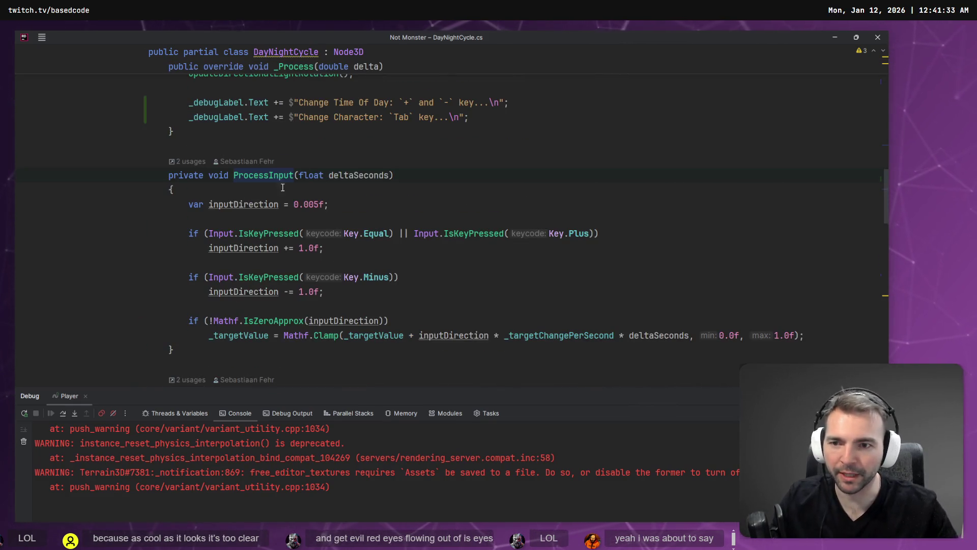
click(294, 204)
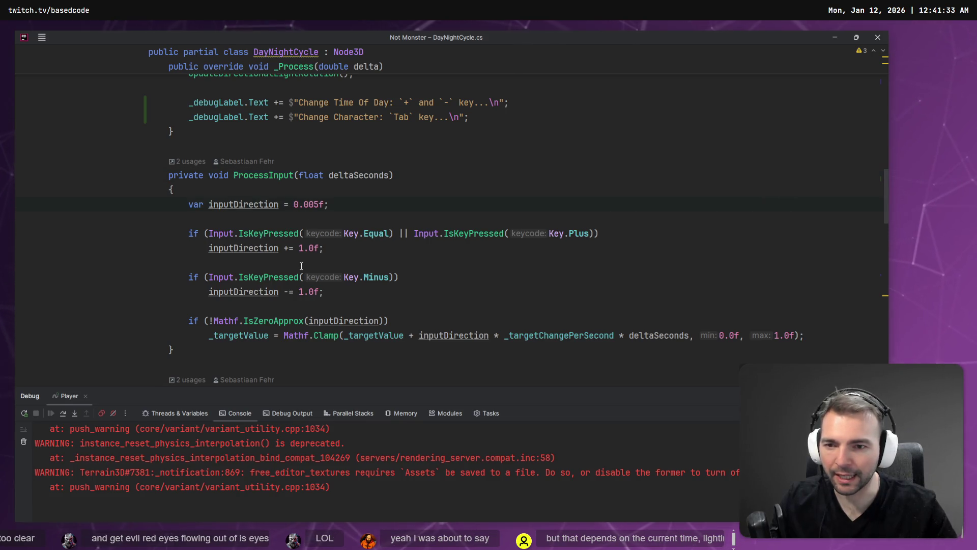
click(234, 204)
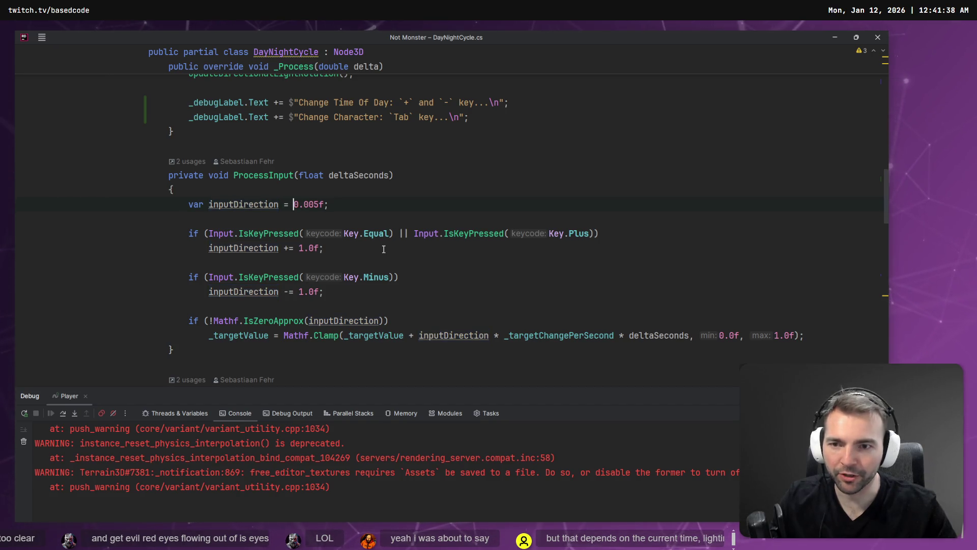
text(-)
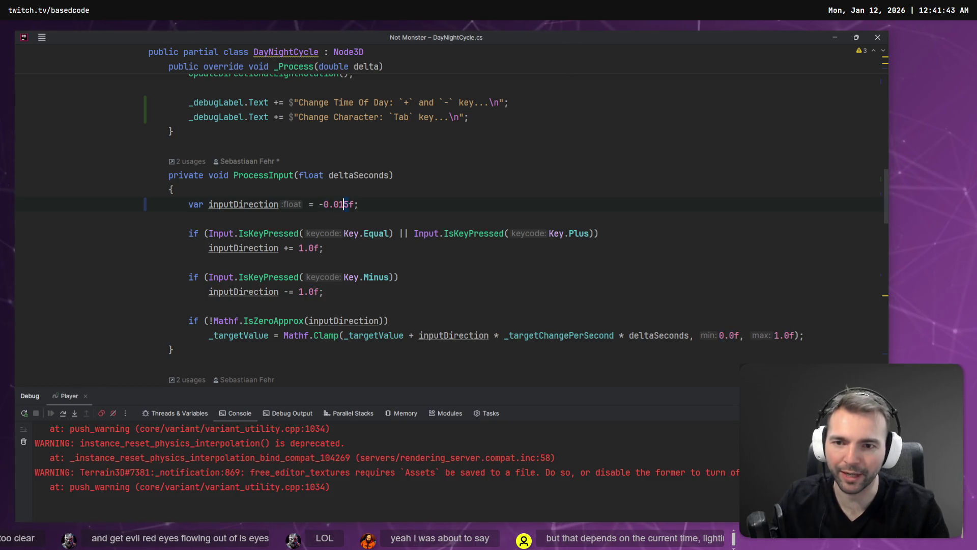
key(alt+Tab)
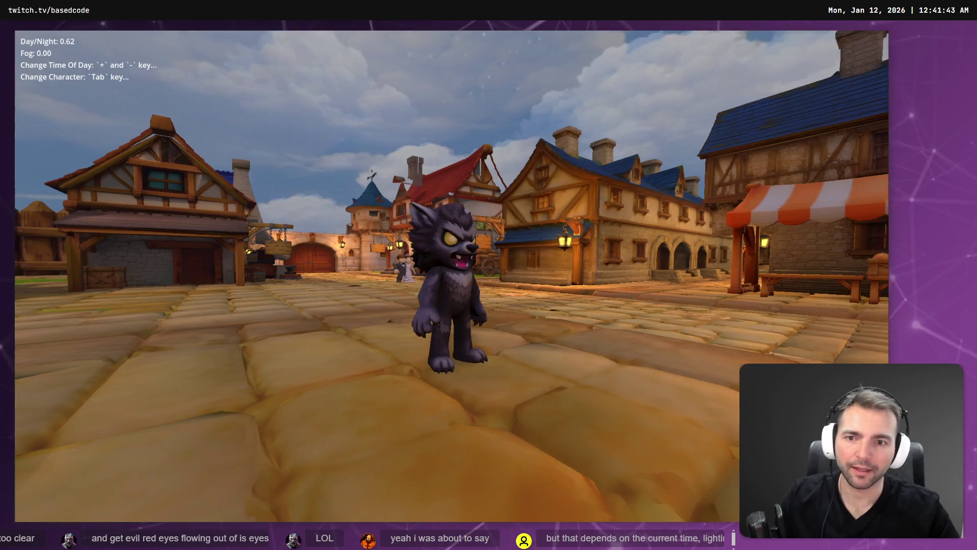
Relaunch Not Monsters from Godot and run the werewolf left, up the street and toward the market stall
key(alt+Tab)
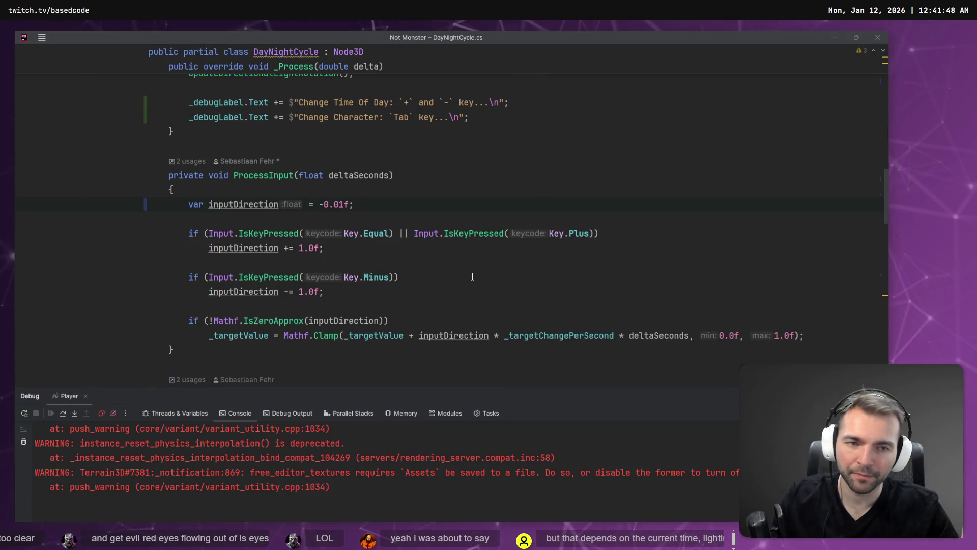
key(alt+Tab)
key(F5)
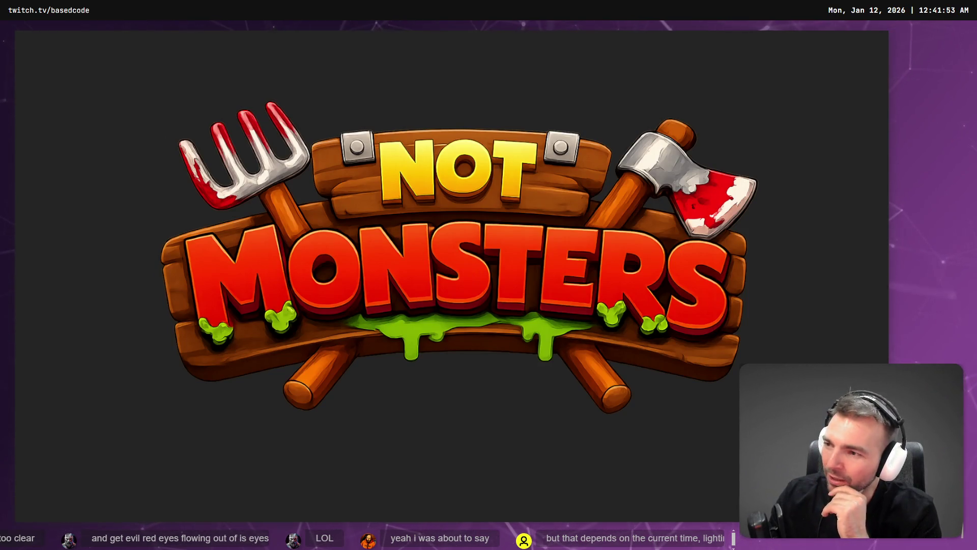
key(a)
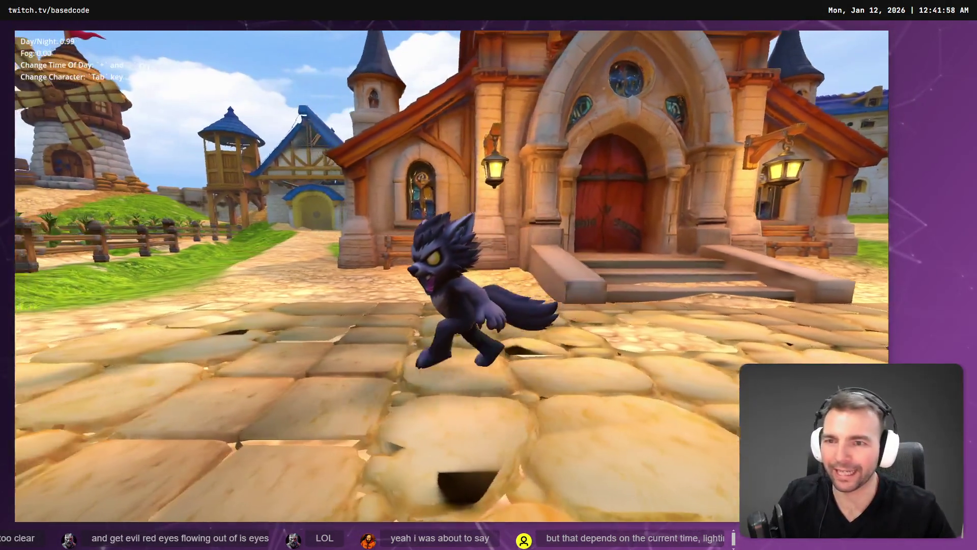
key(w)
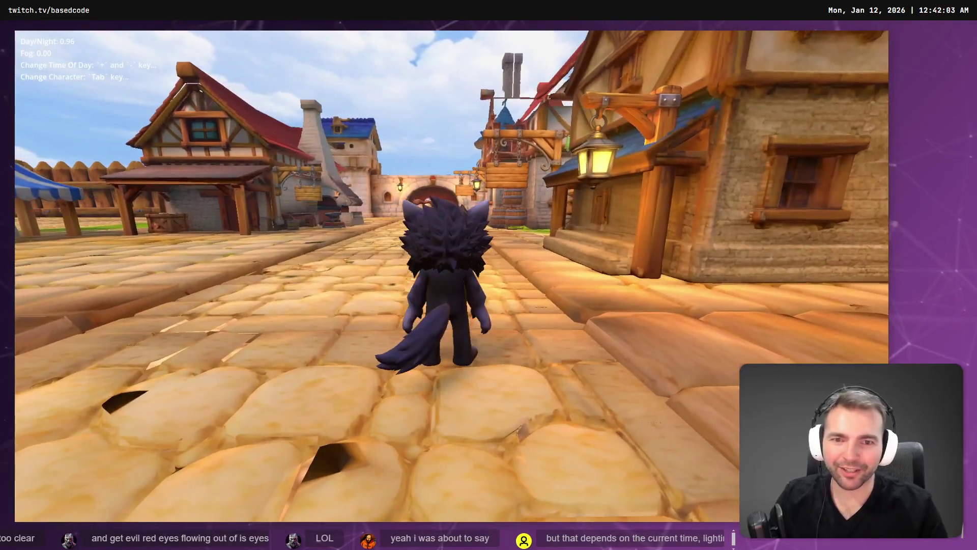
key(a)
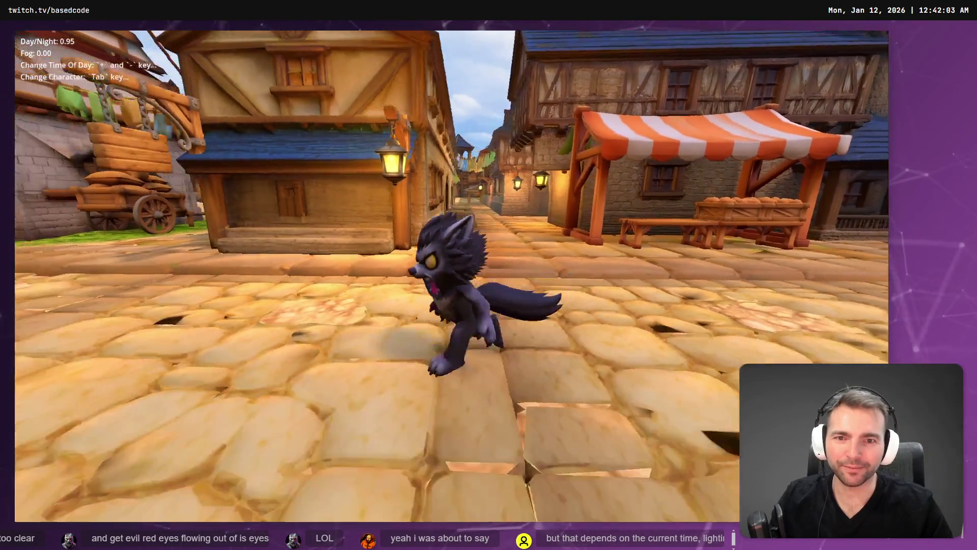
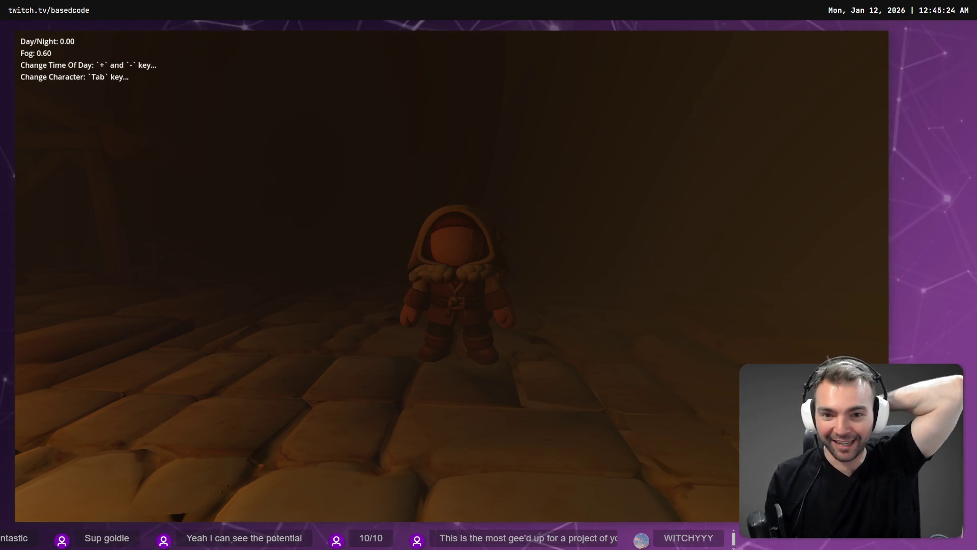
Cycle through the playable characters with Tab
key(Tab)
key(Tab)
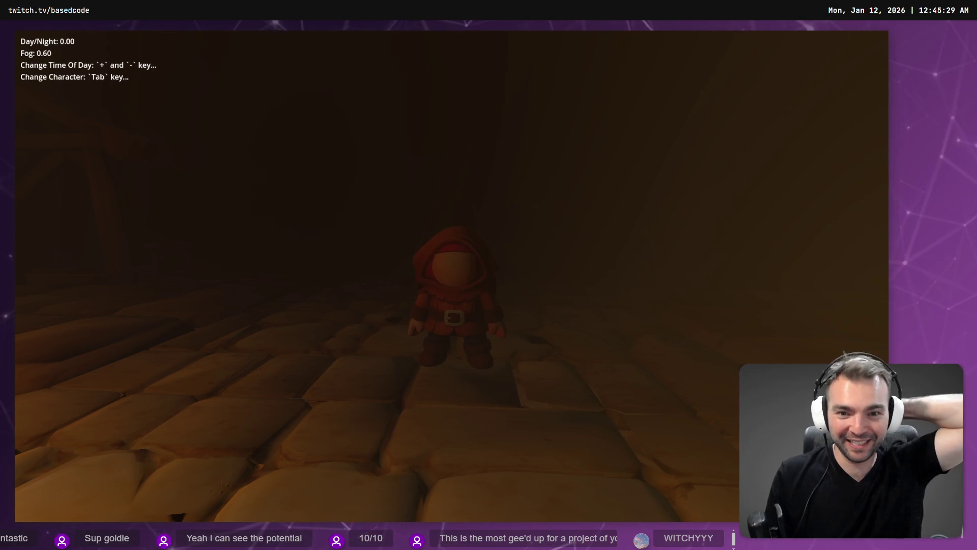
key(Tab)
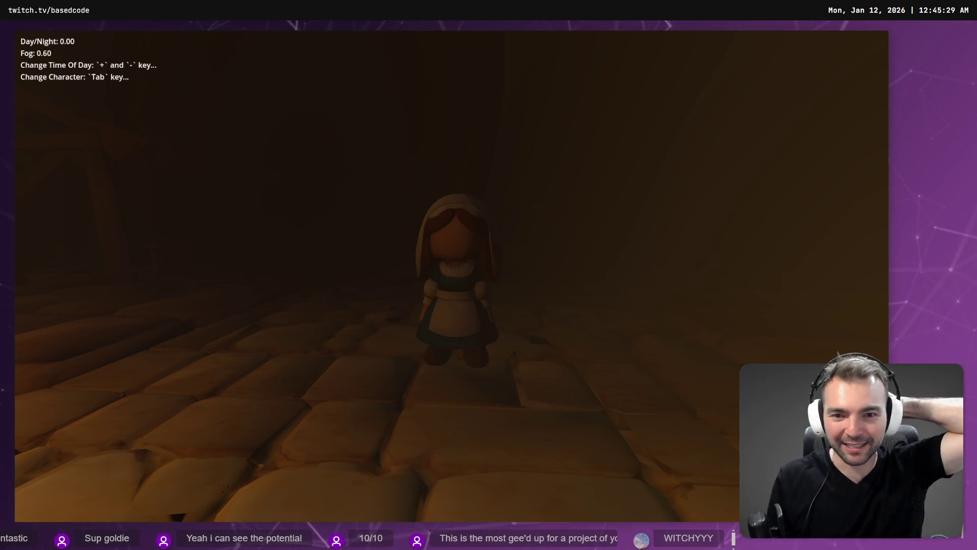
key(Tab)
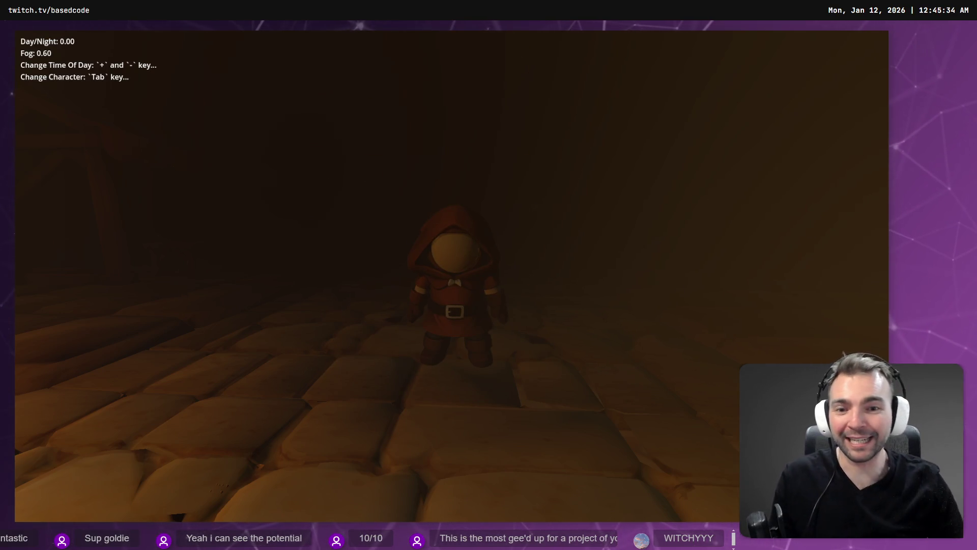
Walk the hooded character down the dark, foggy street to the lit lantern post
key(w)
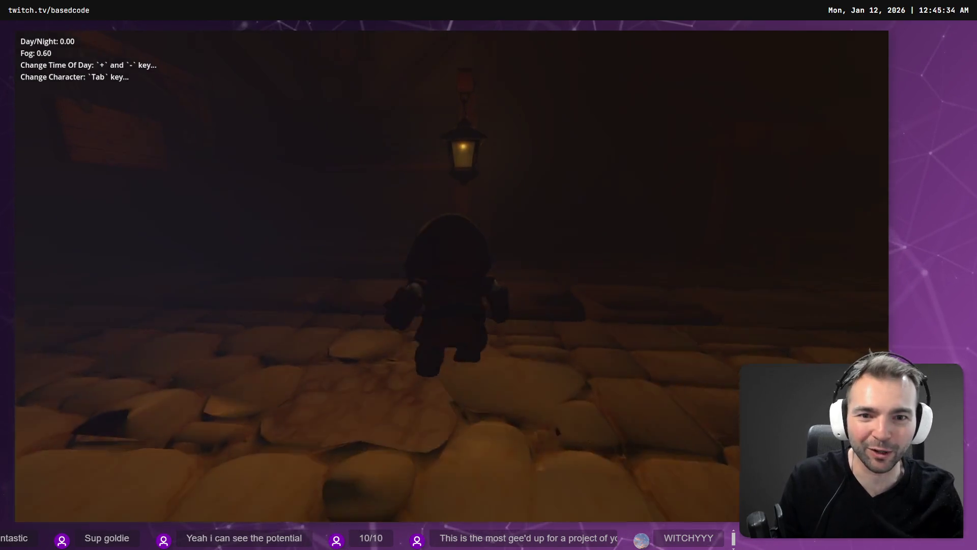
key(w)
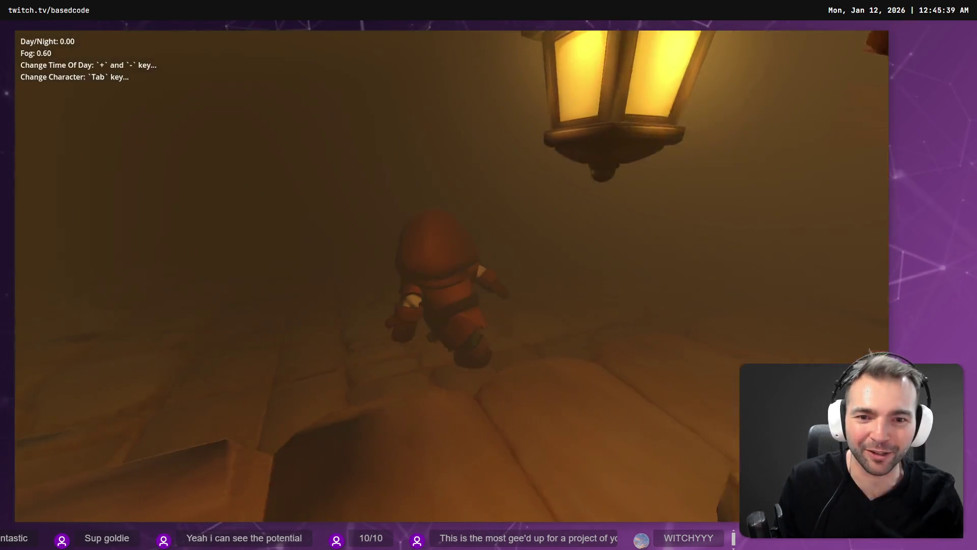
key(w)
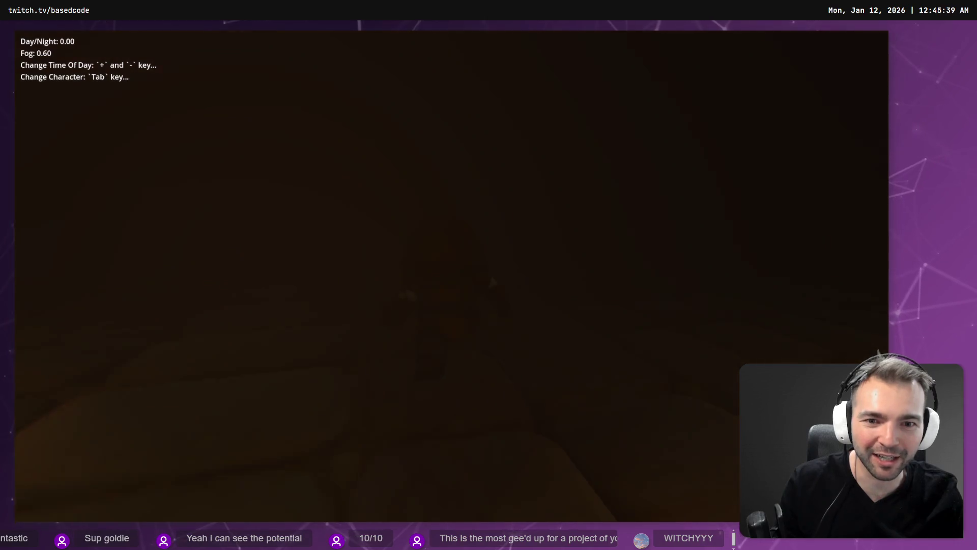
key(w)
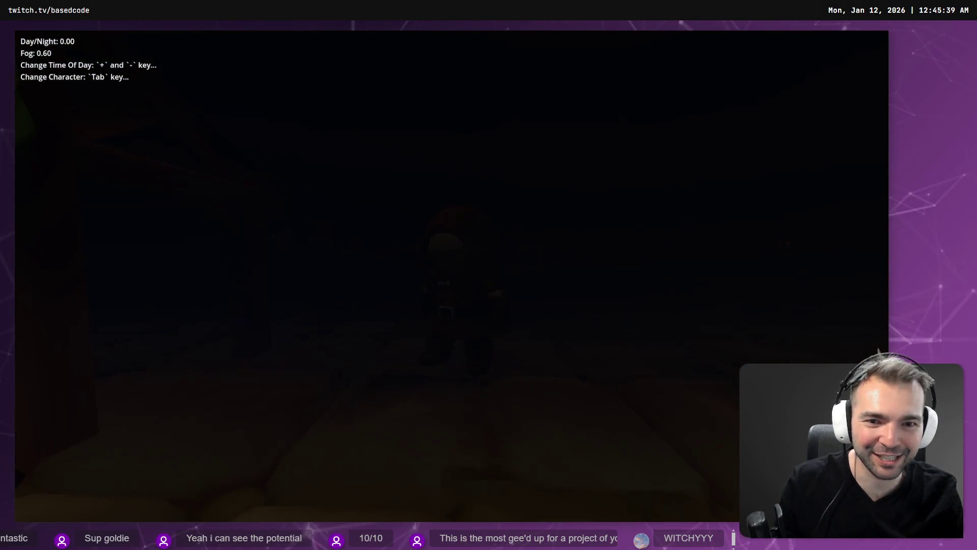
key(w)
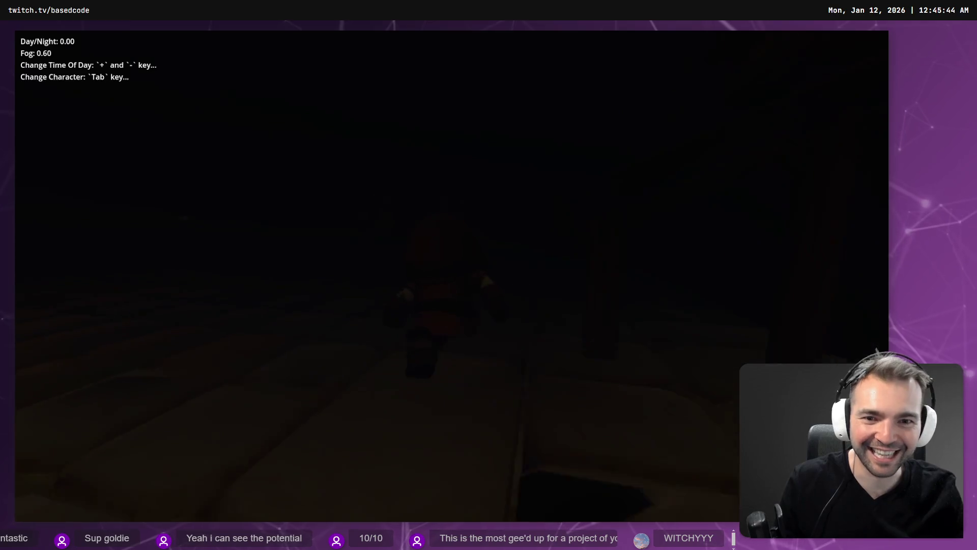
key(w)
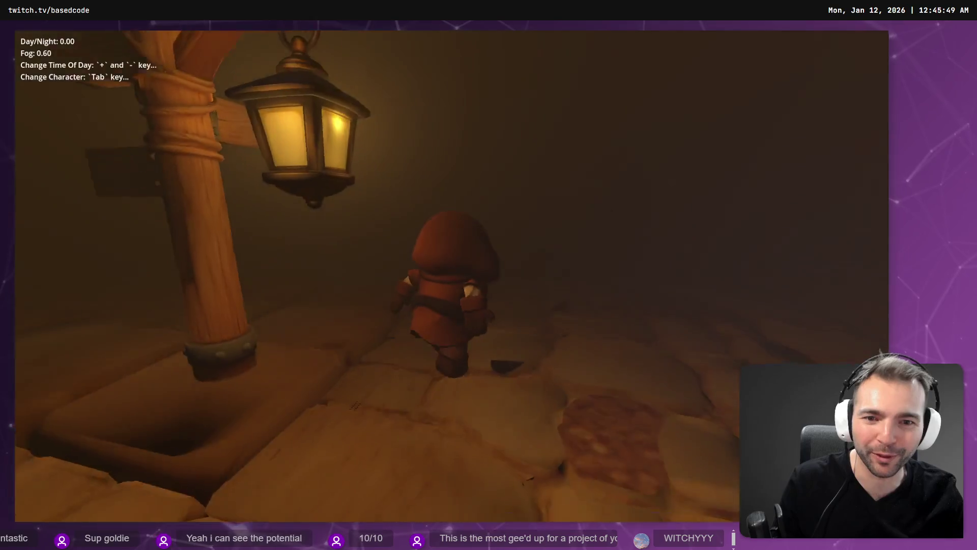
Walk the character forward across the lit terrain
key(w)
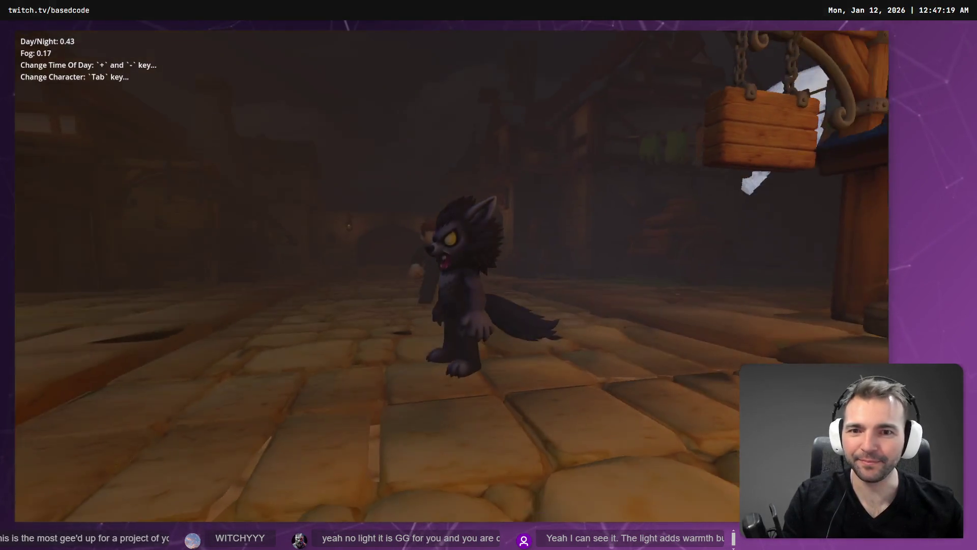
Advance the time of day from night to daylight
key(plus)
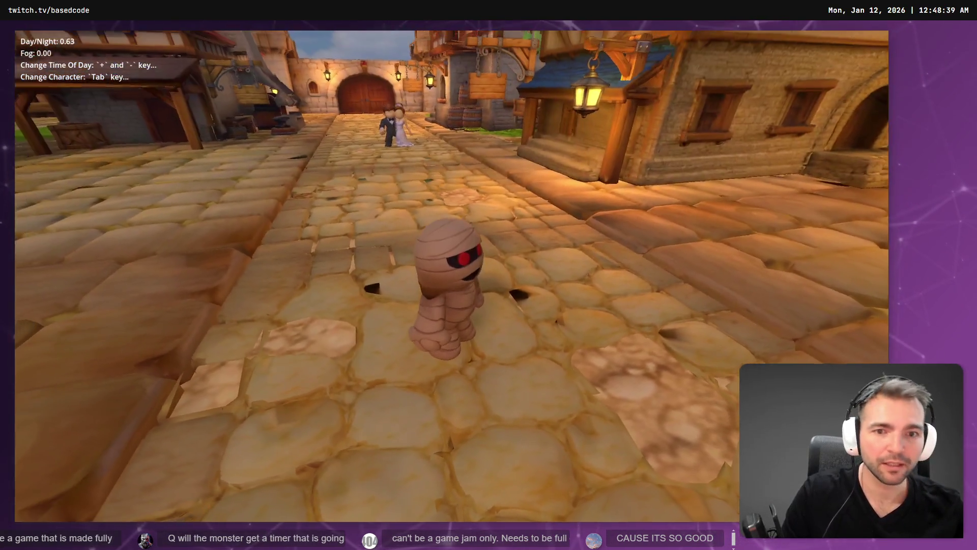
Bring up File Explorer over the running game
key(super+e)
Rename the UBUNTU-SERV (D:) drive to NOT-MONSTERS in its Properties, then return to the game
scroll(306, 318, down, 3)
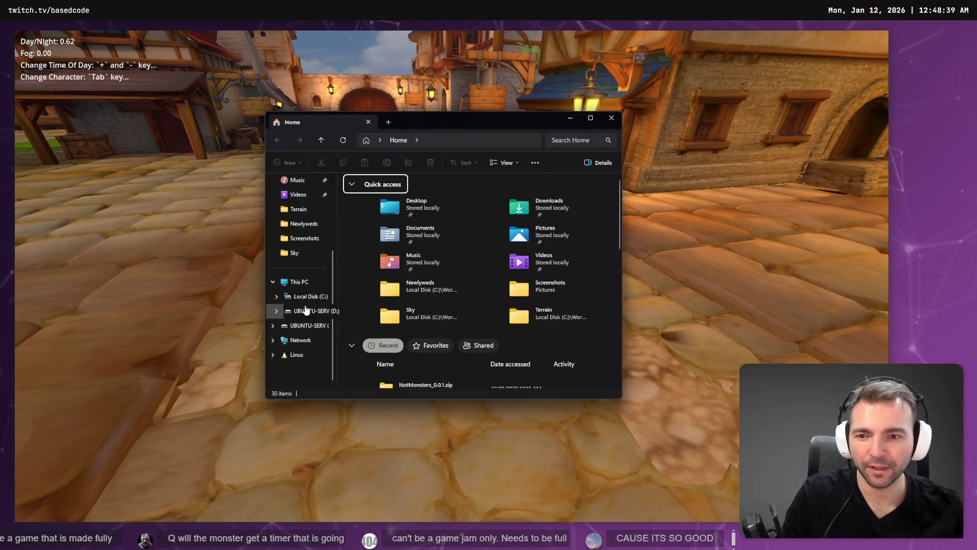
click(307, 311)
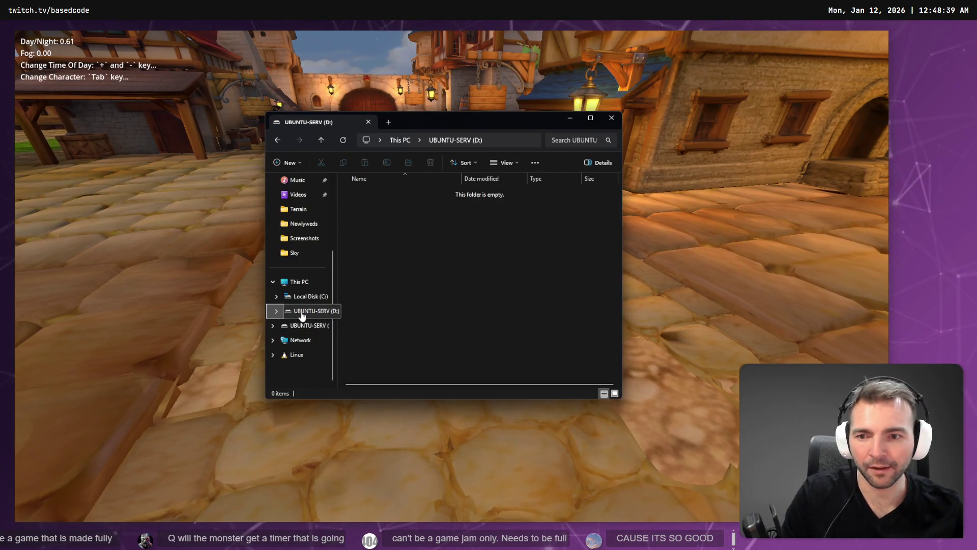
right_click(304, 311)
click(348, 283)
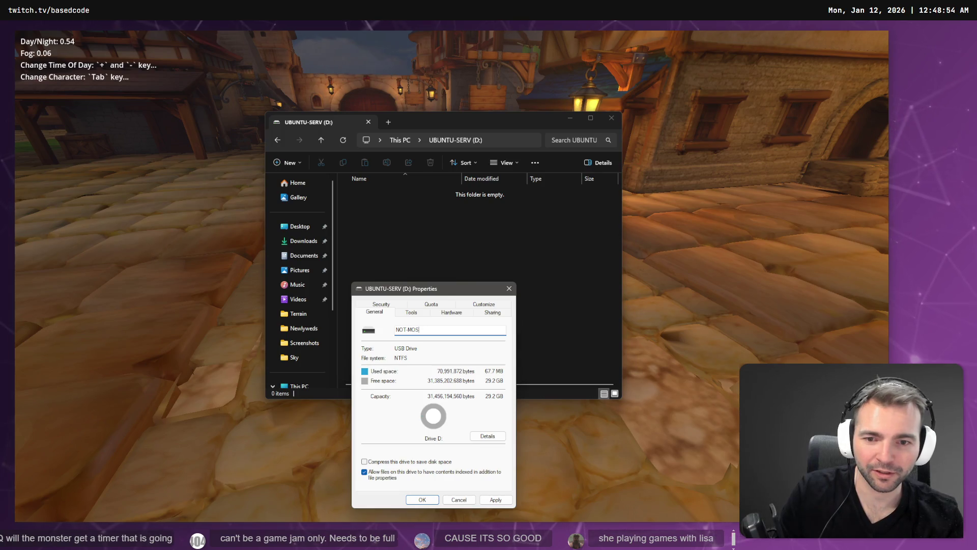
text(NSTERS)
key(Return)
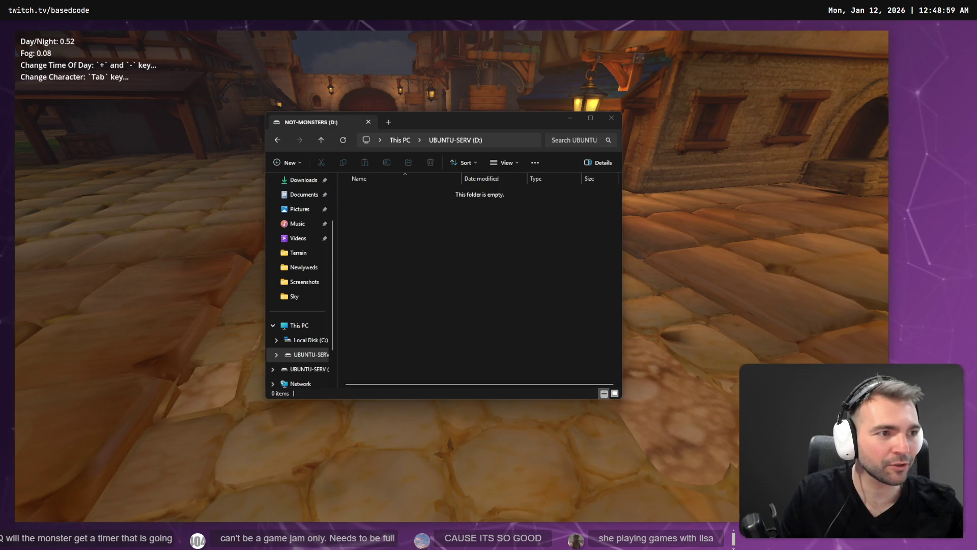
key(alt+Tab)
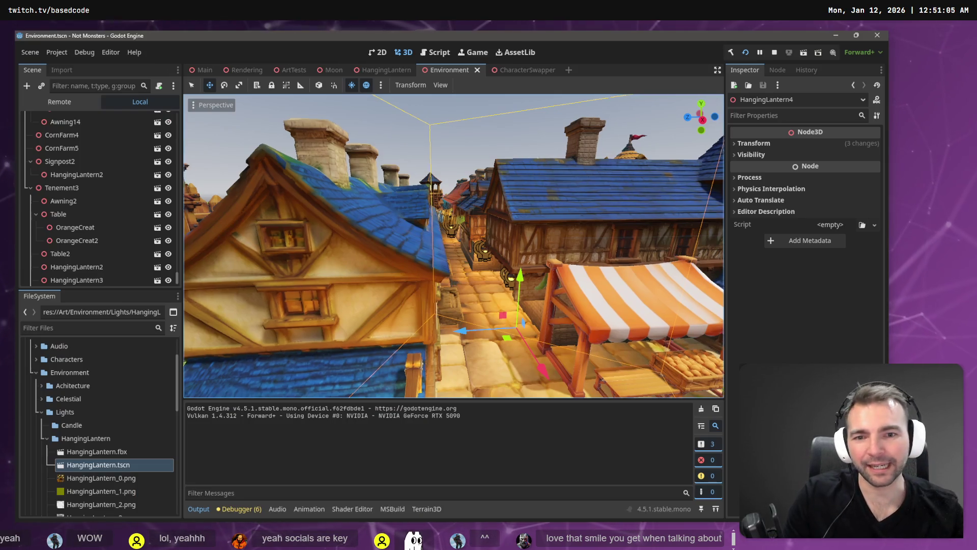
Orbit the editor viewport up to an overhead view of the whole town
drag(509, 240, 569, 231)
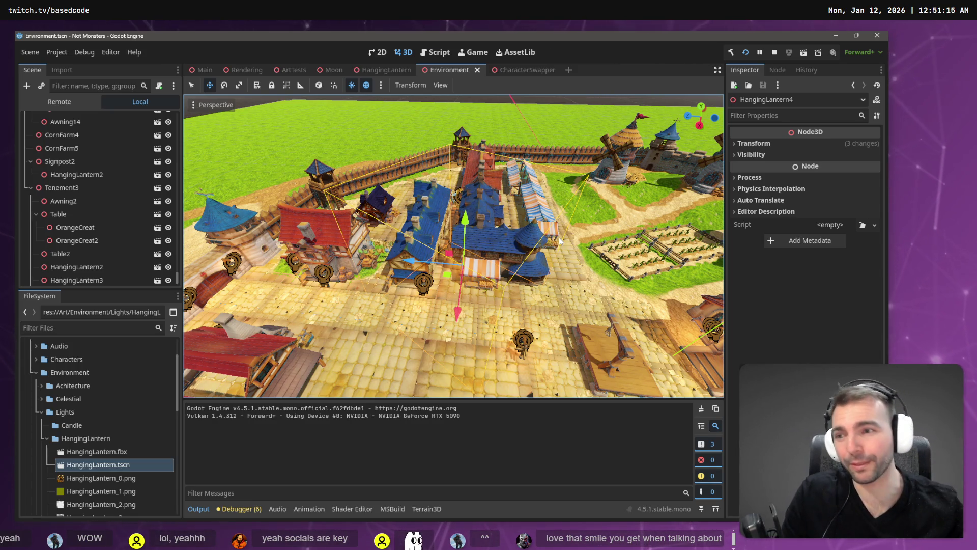
Paste a copy of HangingLantern2 under the Tavern node as HangingLantern3
scroll(102, 240, down, 1)
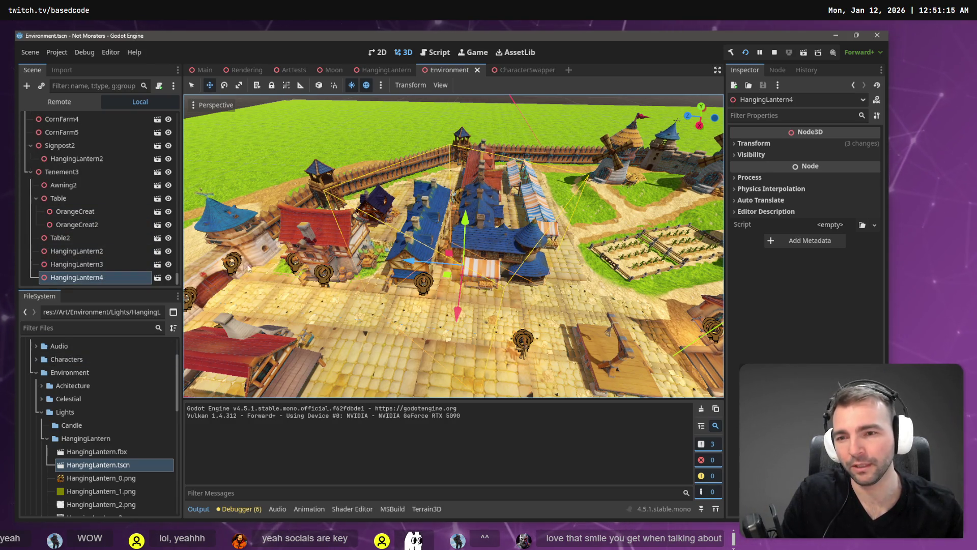
key(f)
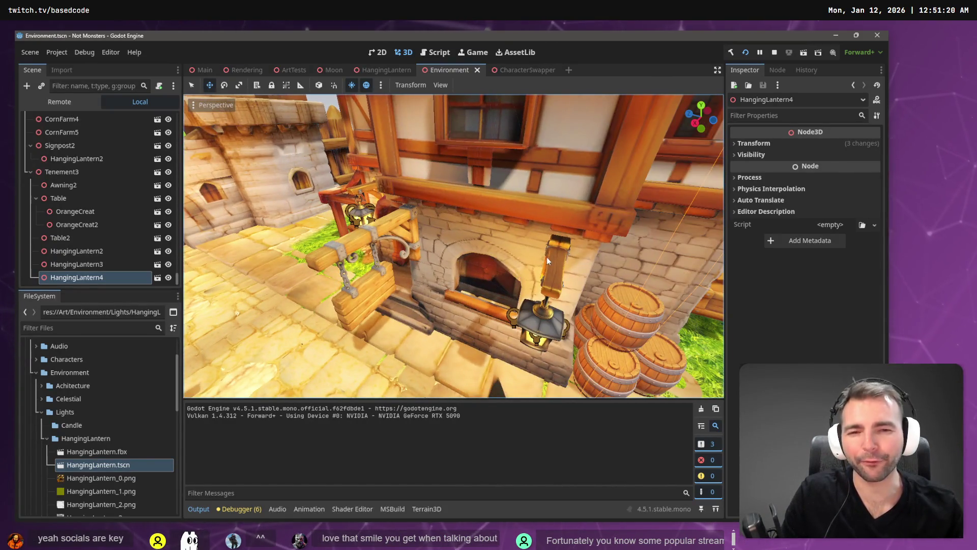
click(548, 258)
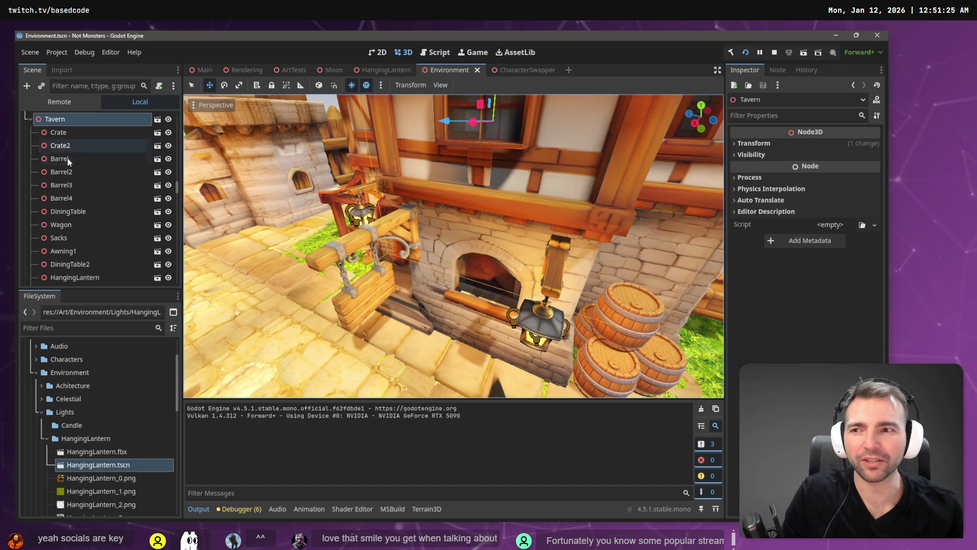
scroll(81, 194, down, 3)
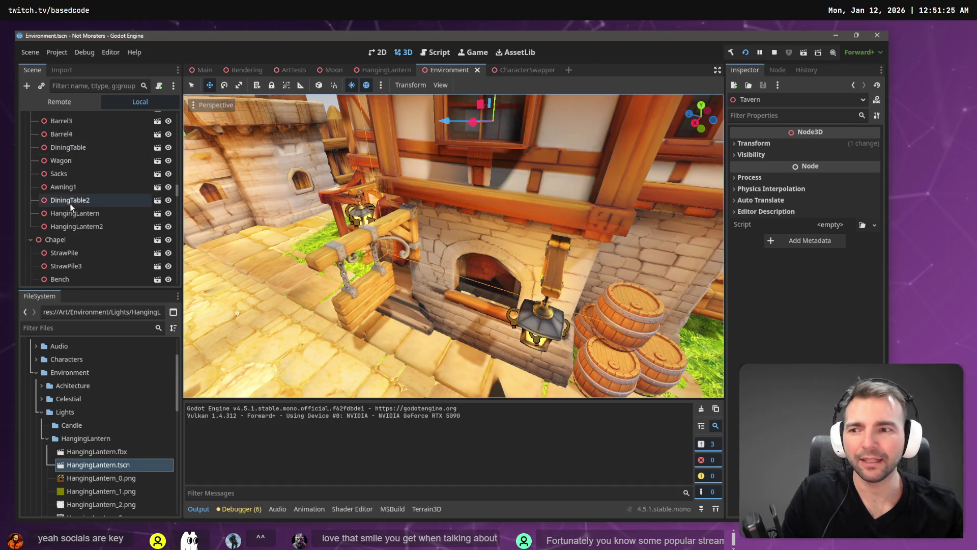
click(93, 229)
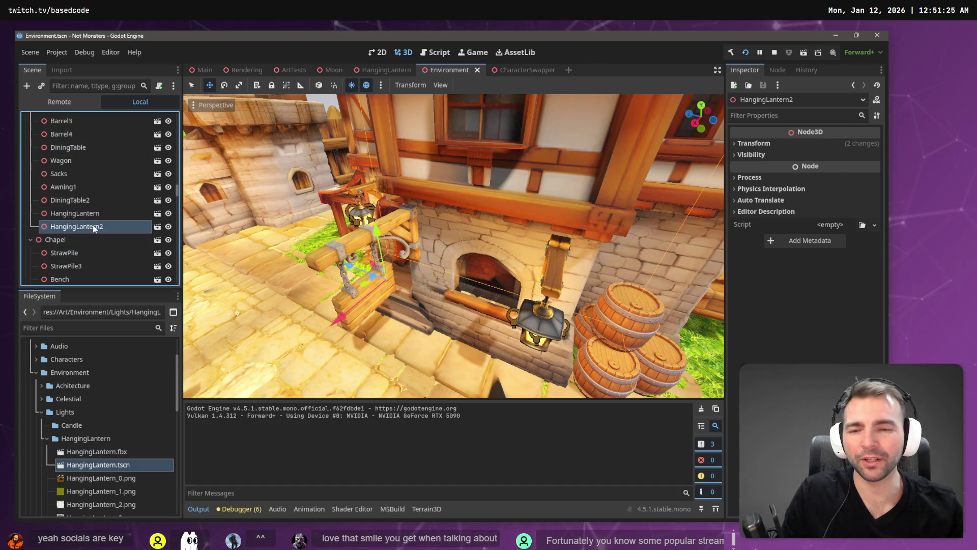
scroll(72, 165, up, 5)
click(72, 163)
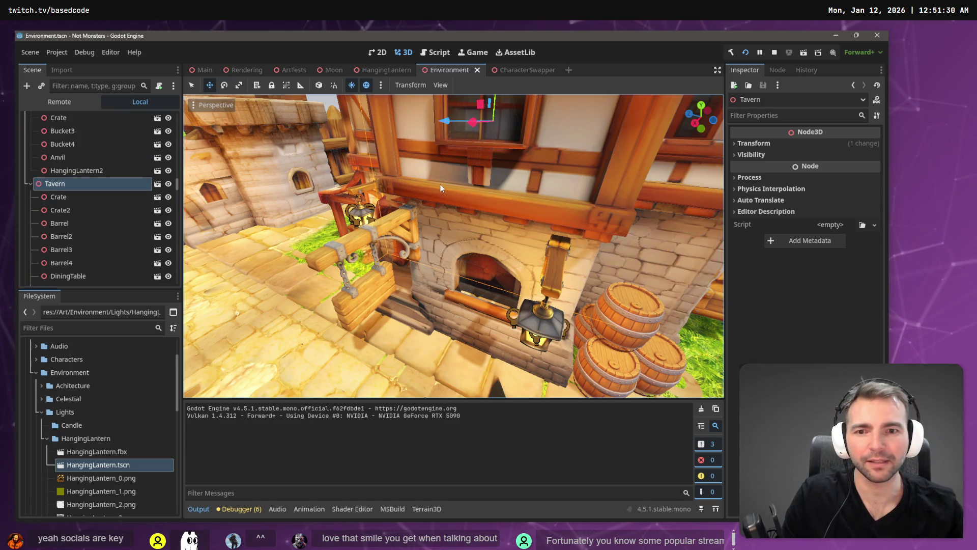
key(ctrl+v)
scroll(438, 185, down, 10)
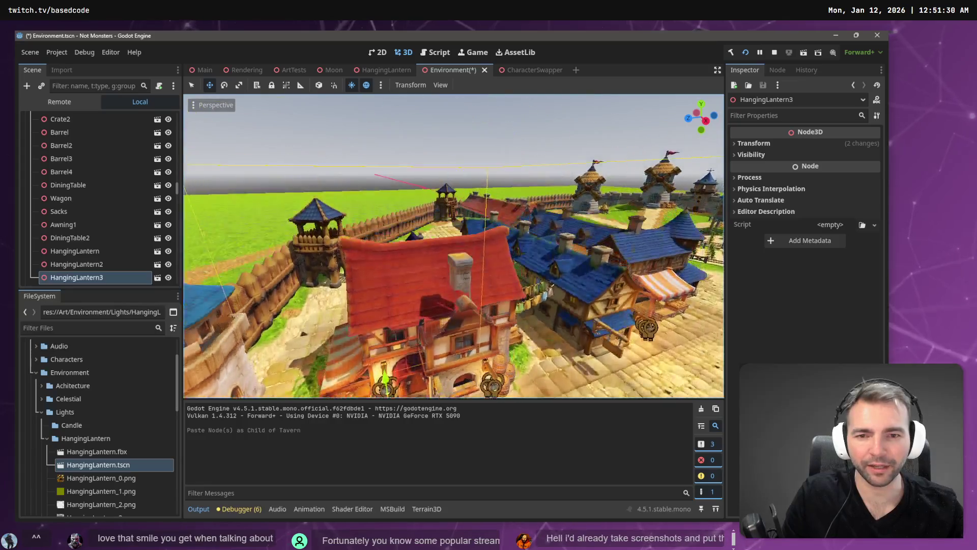
scroll(438, 184, up, 10)
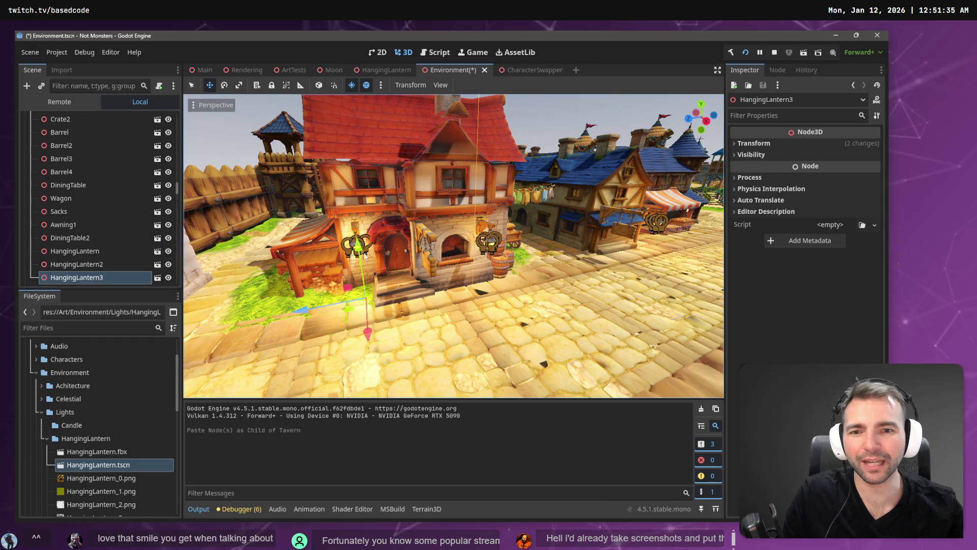
Move HangingLantern3 onto the tavern wall beside the striped awning
drag(305, 305, 265, 328)
key(w)
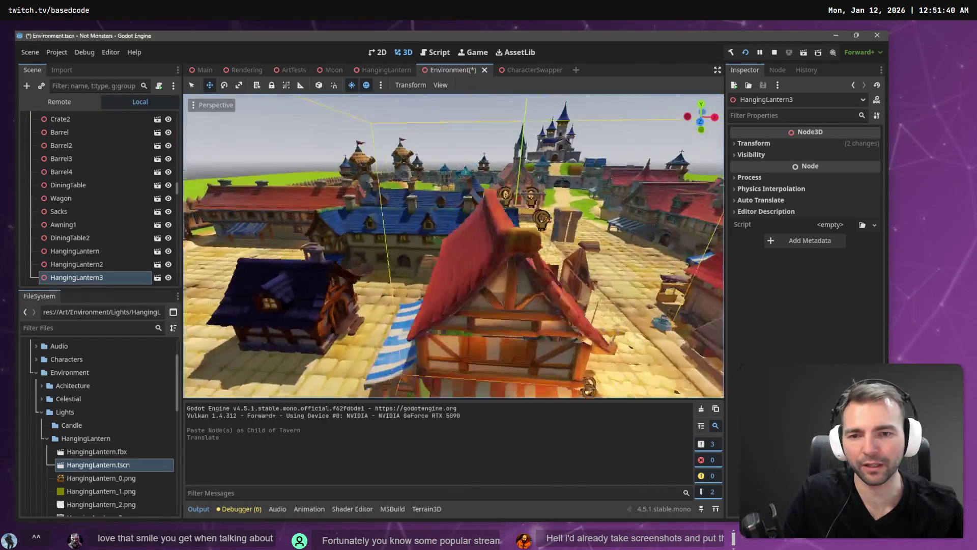
key(s)
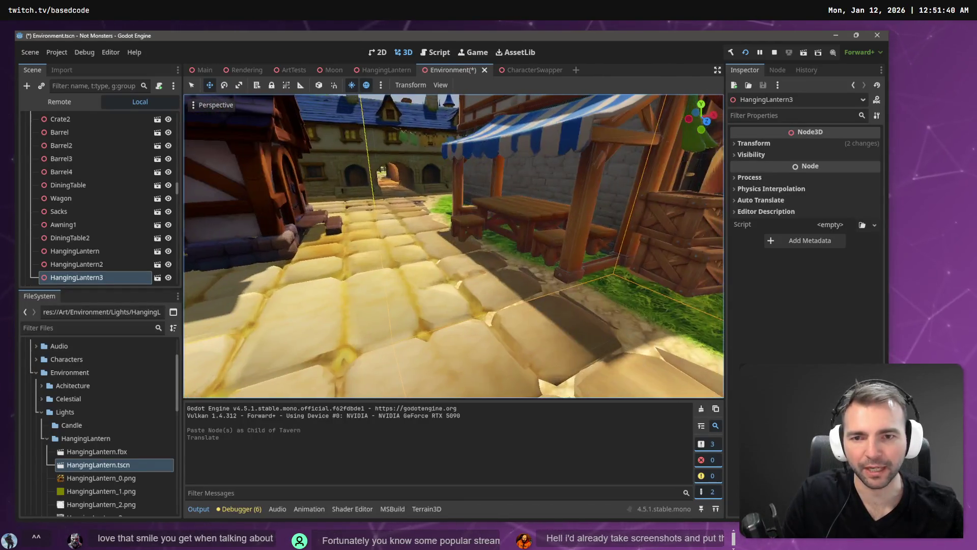
key(w)
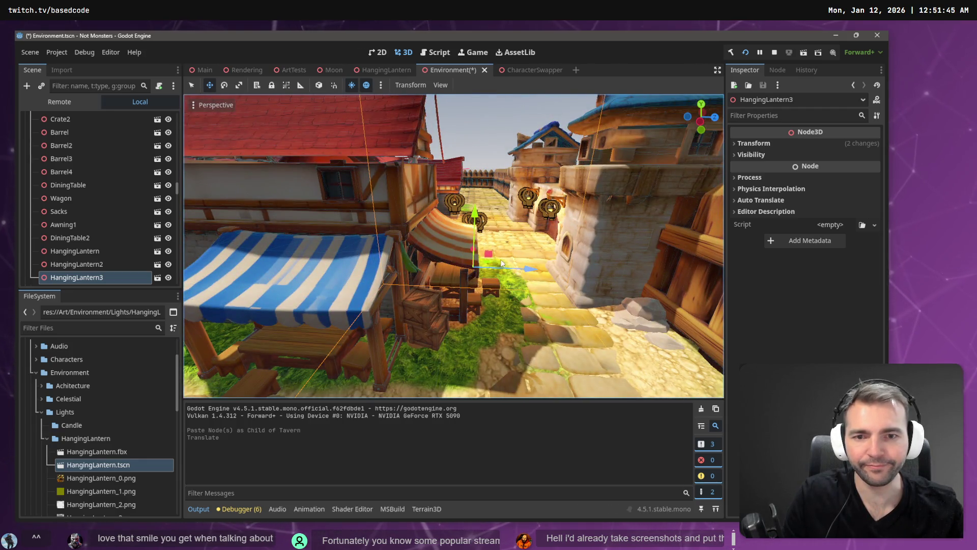
key(s)
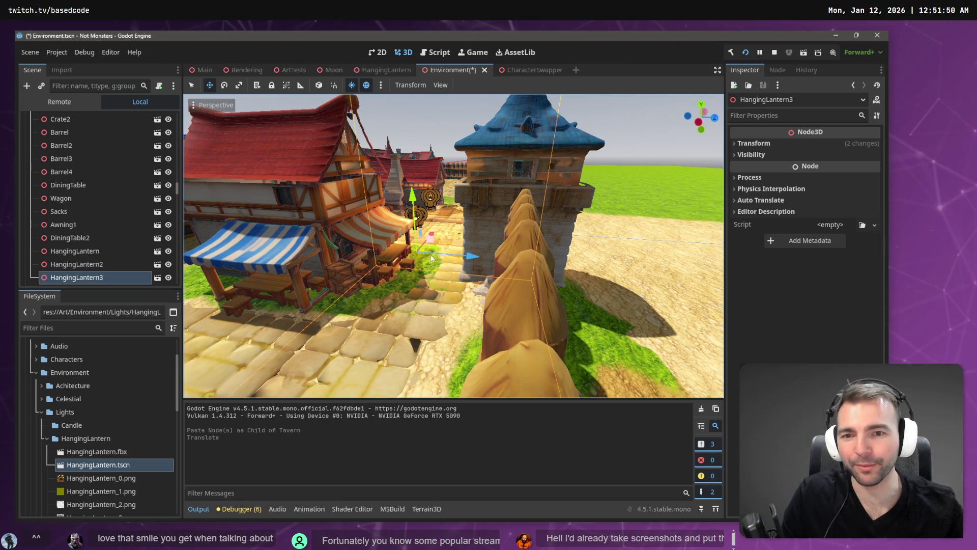
drag(431, 258, 418, 268)
key(ctrl+z)
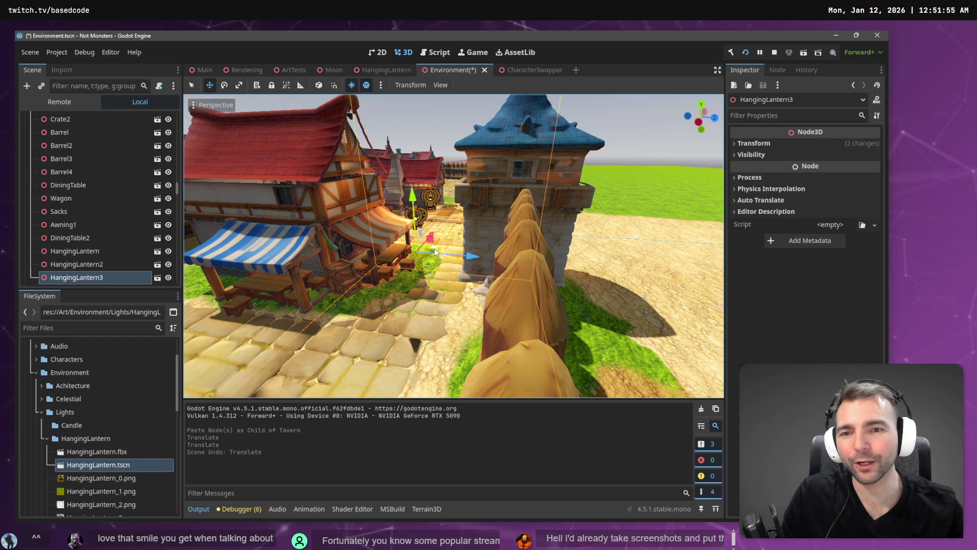
drag(434, 258, 233, 292)
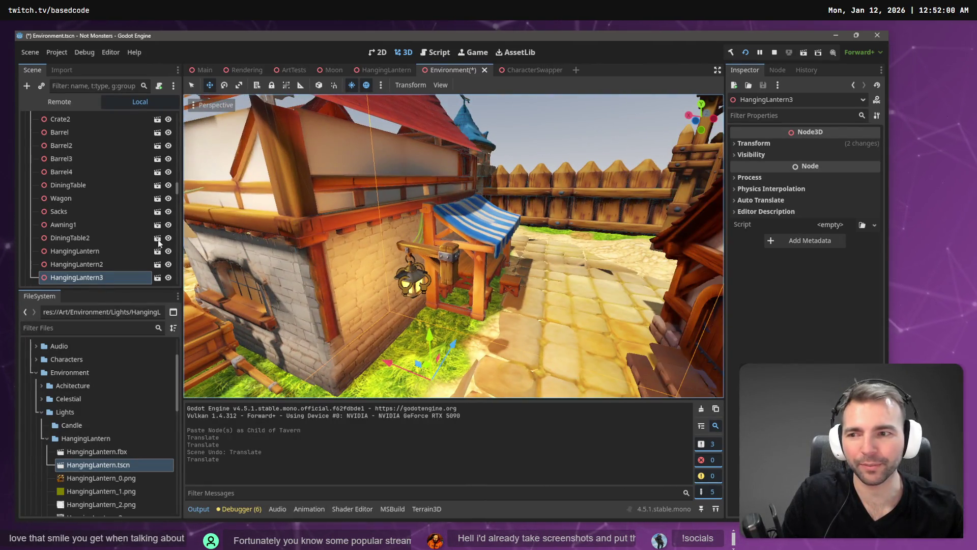
scroll(81, 267, up, 10)
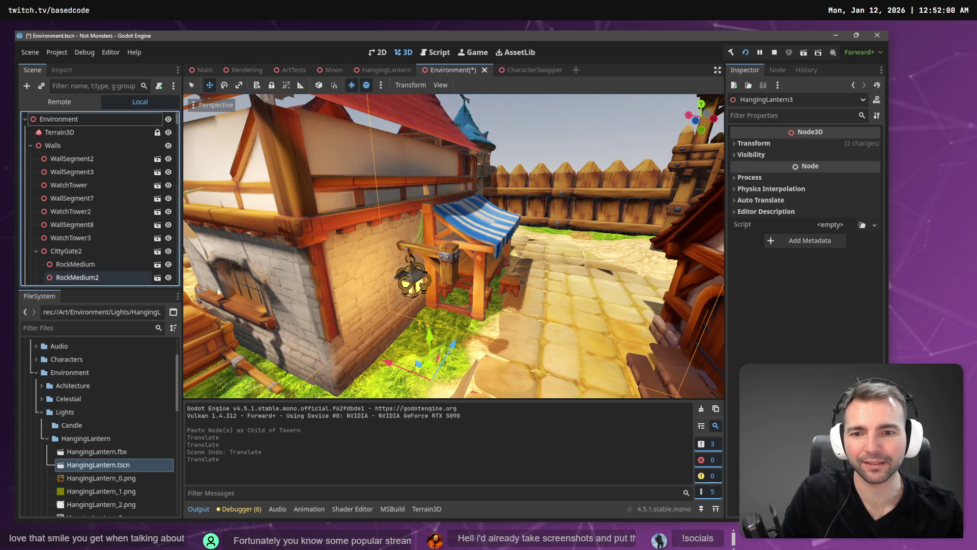
Set HangingLantern3's Y rotation to -90 in the Inspector
click(770, 144)
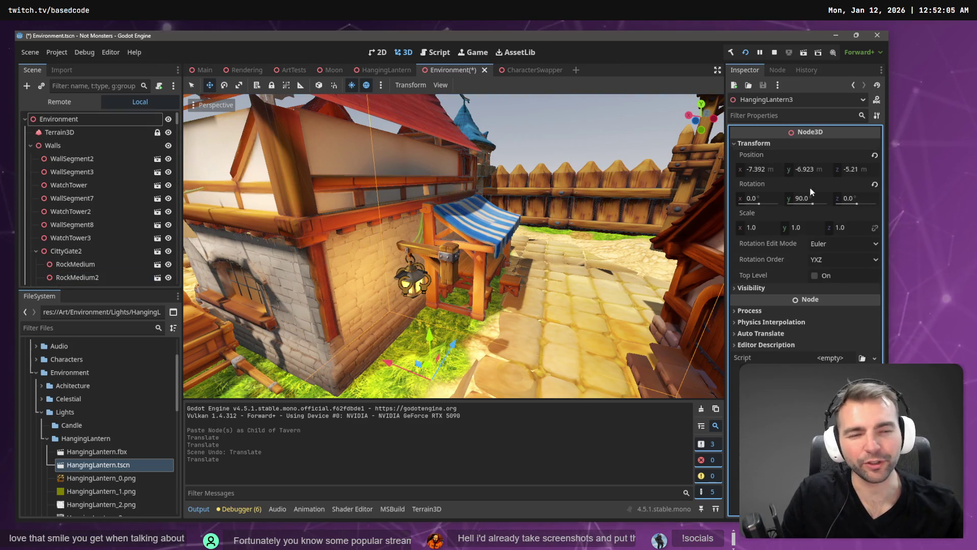
click(819, 198)
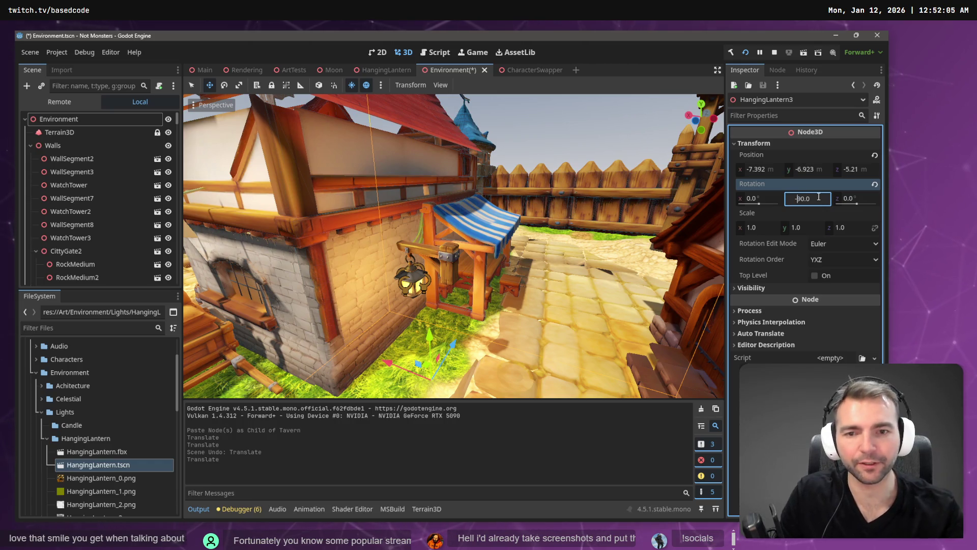
key(Return)
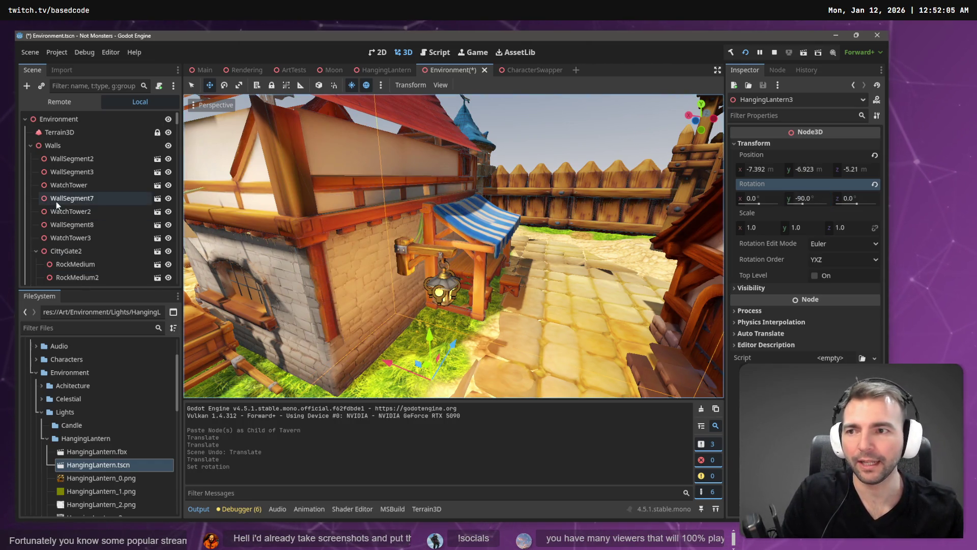
scroll(57, 204, down, 12)
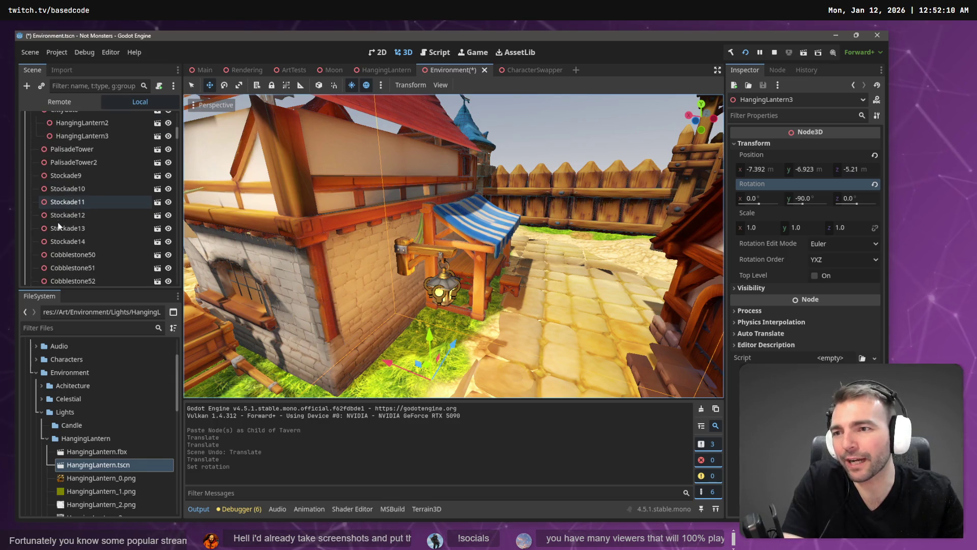
scroll(59, 226, down, 5)
Push HangingLantern3 out along X to -6.092, flush against the tavern wall
click(439, 256)
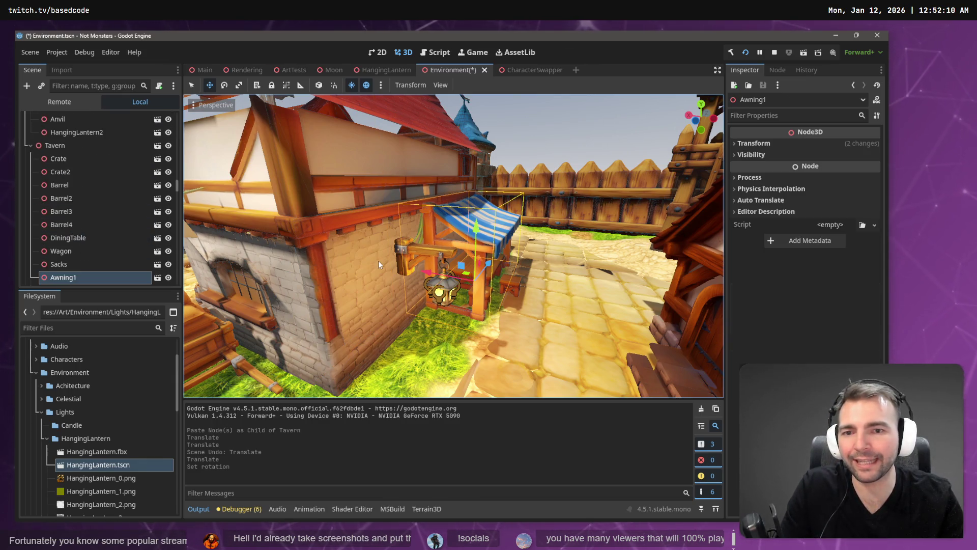
drag(377, 260, 438, 270)
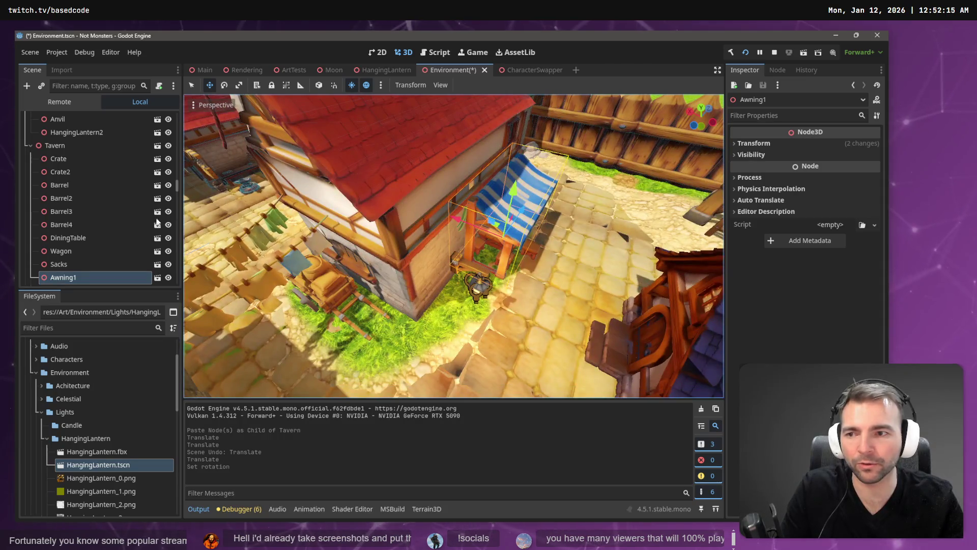
scroll(87, 250, down, 5)
scroll(87, 219, up, 2)
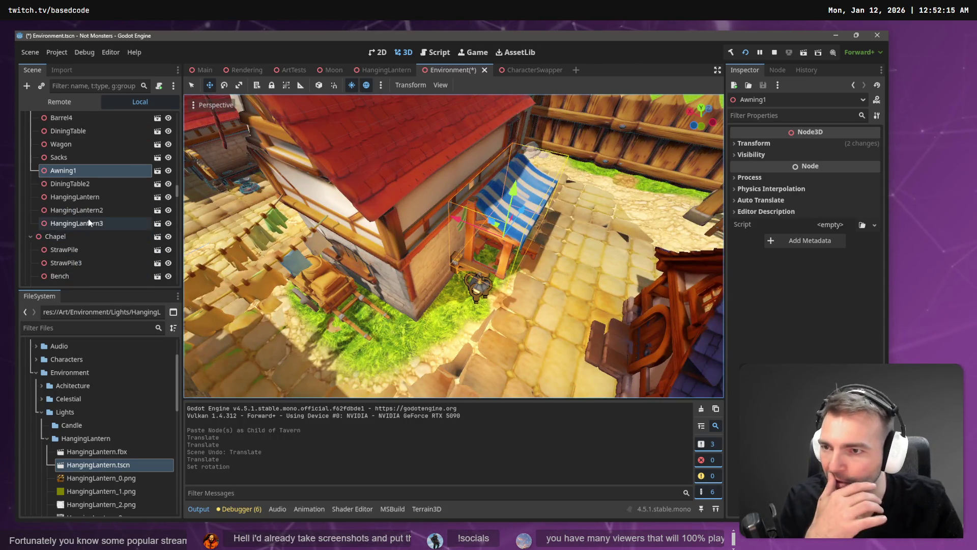
click(87, 220)
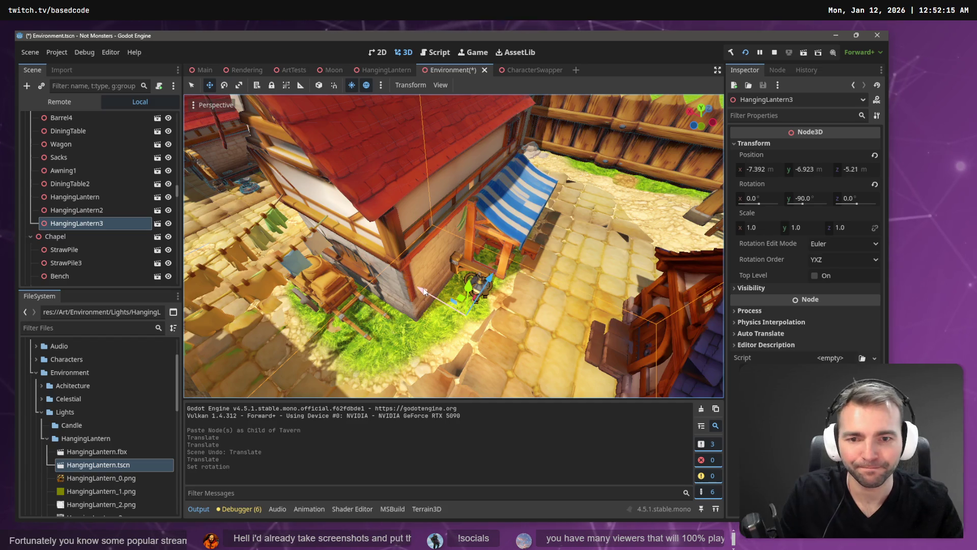
drag(424, 292, 405, 288)
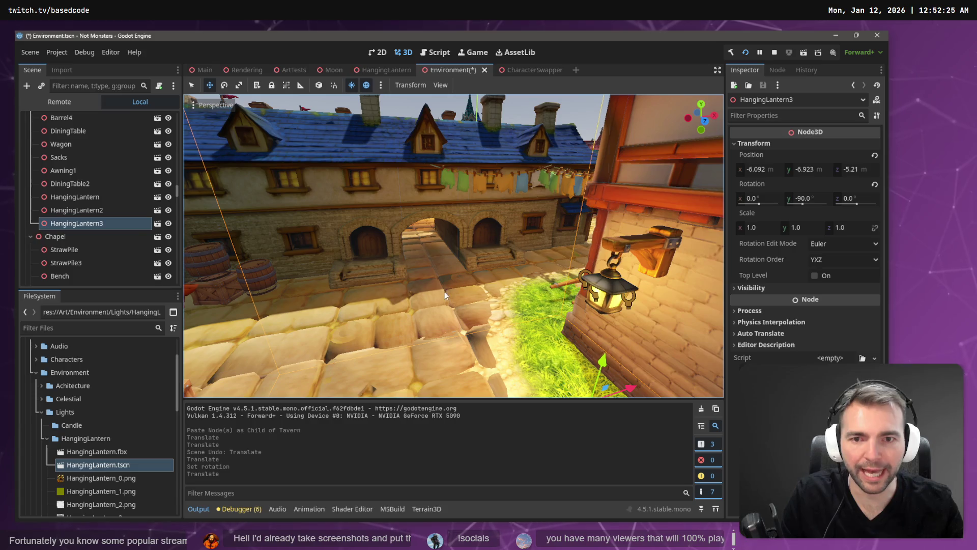
Copy the lantern node and select Tenement2 as the paste target
click(640, 246)
click(97, 223)
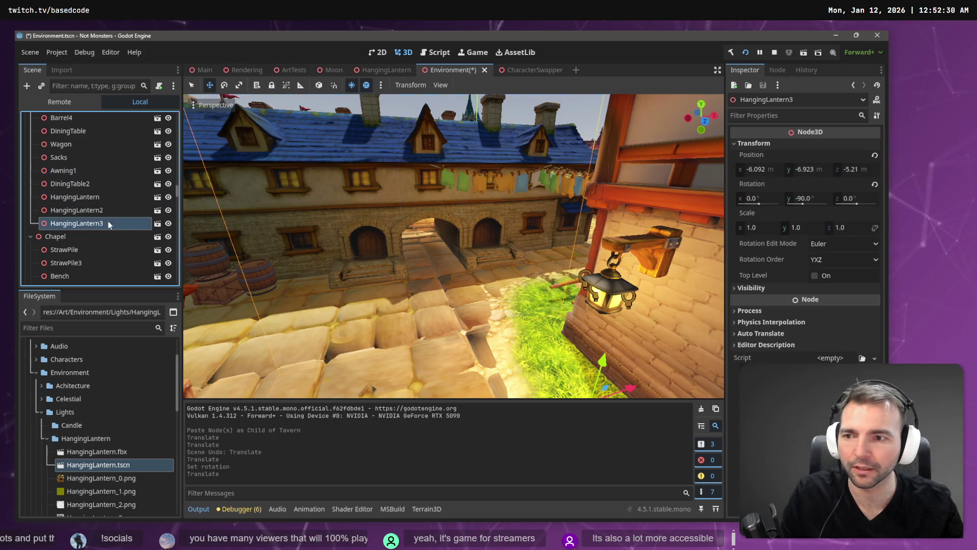
click(317, 188)
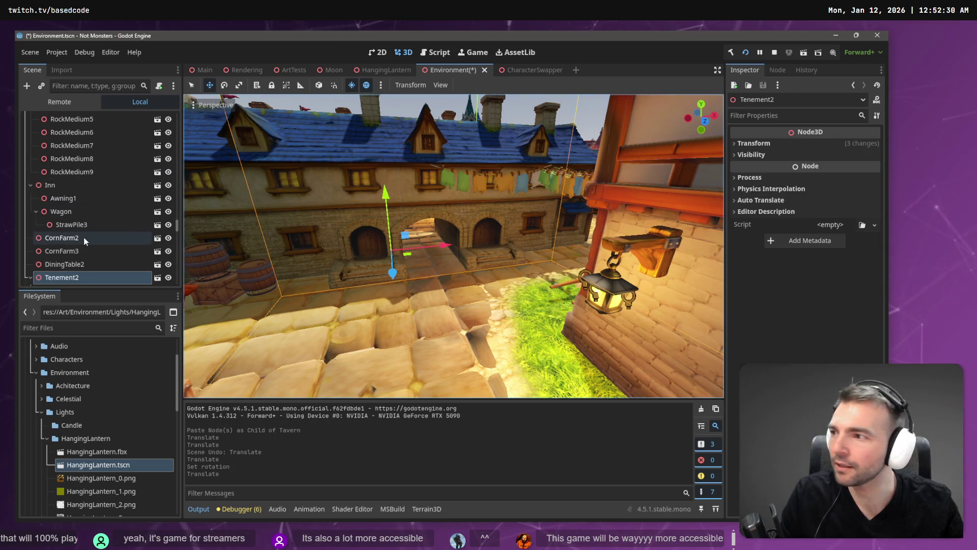
Paste a lantern copy under Tenement2, slide it toward the archway, and zero its Y rotation
key(ctrl+v)
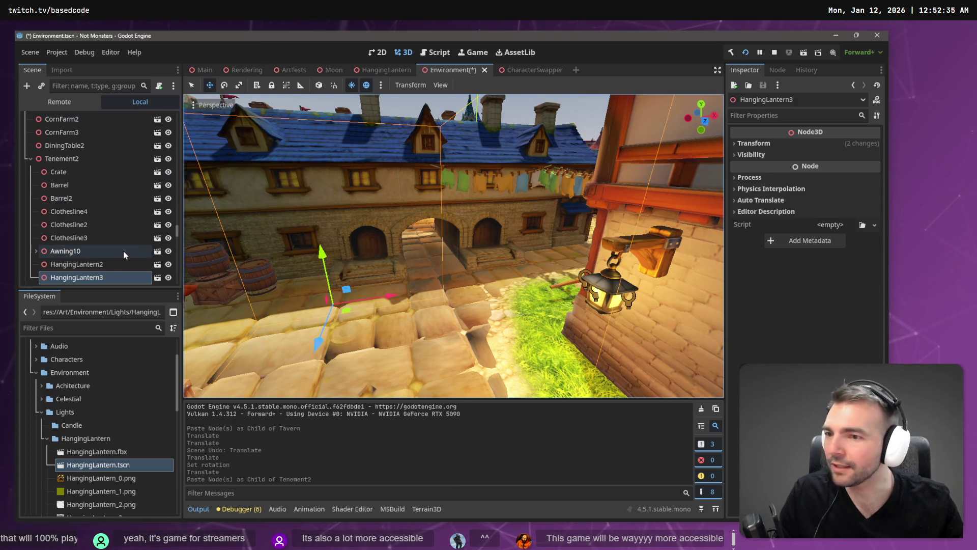
scroll(124, 252, down, 1)
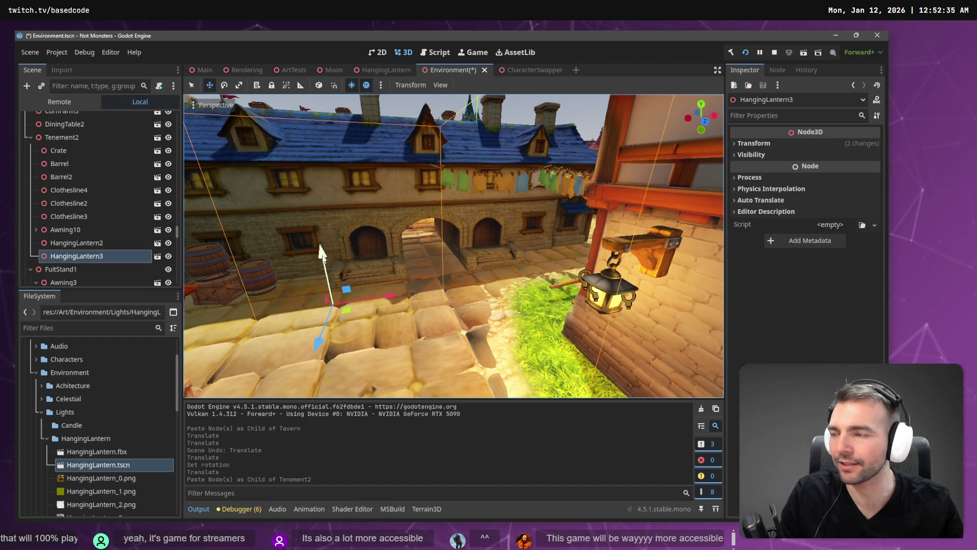
mouse_move(322, 251)
mouse_down()
mouse_move(338, 179)
mouse_move(305, 153)
mouse_move(284, 274)
mouse_move(331, 179)
mouse_up()
drag(313, 250, 471, 252)
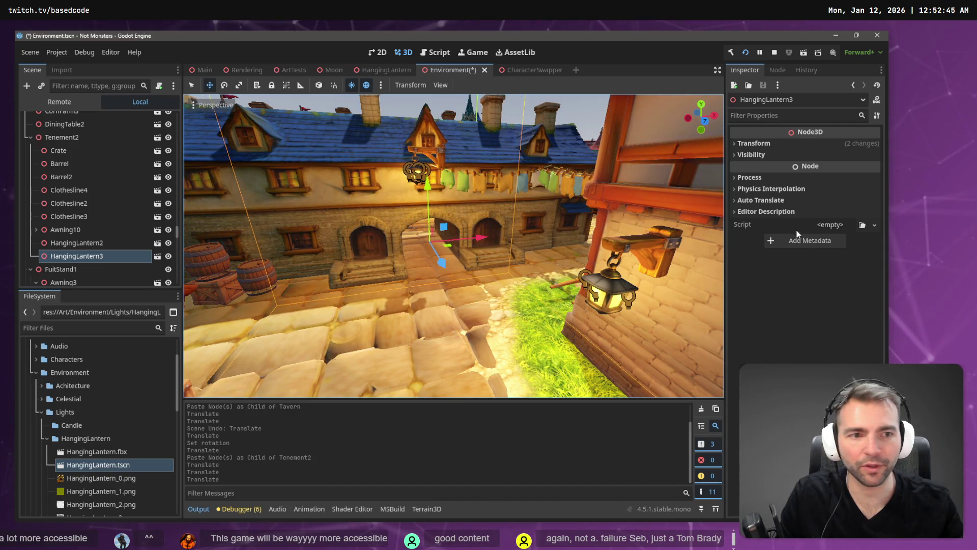
click(761, 144)
click(818, 199)
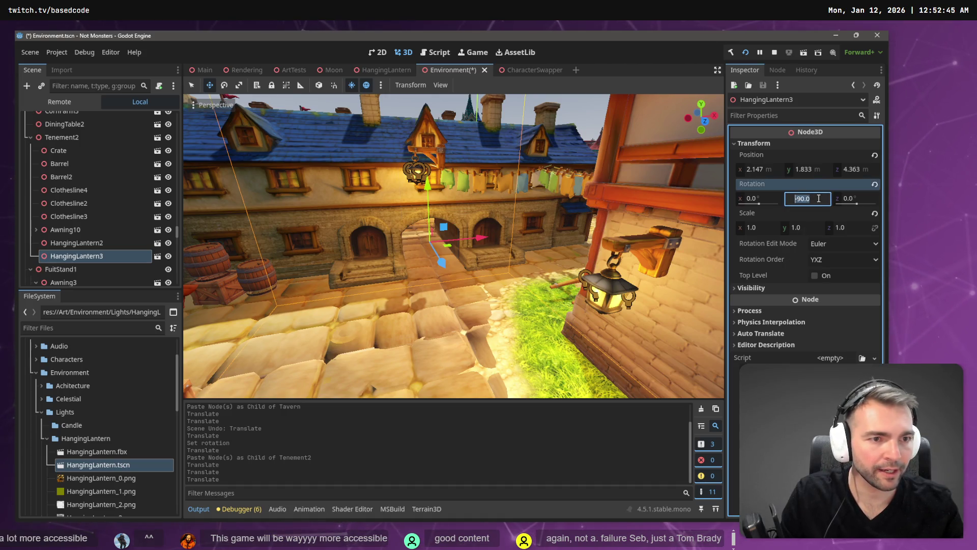
text(0)
key(Return)
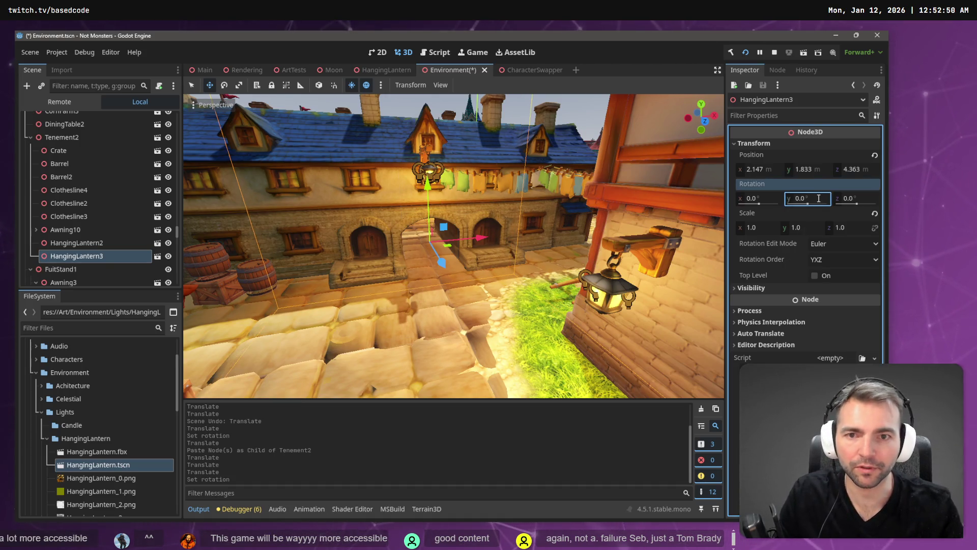
Fine-tune the copy to 2.146, -0.426, 4.119 on the wall and save the Environment scene
drag(426, 187, 437, 235)
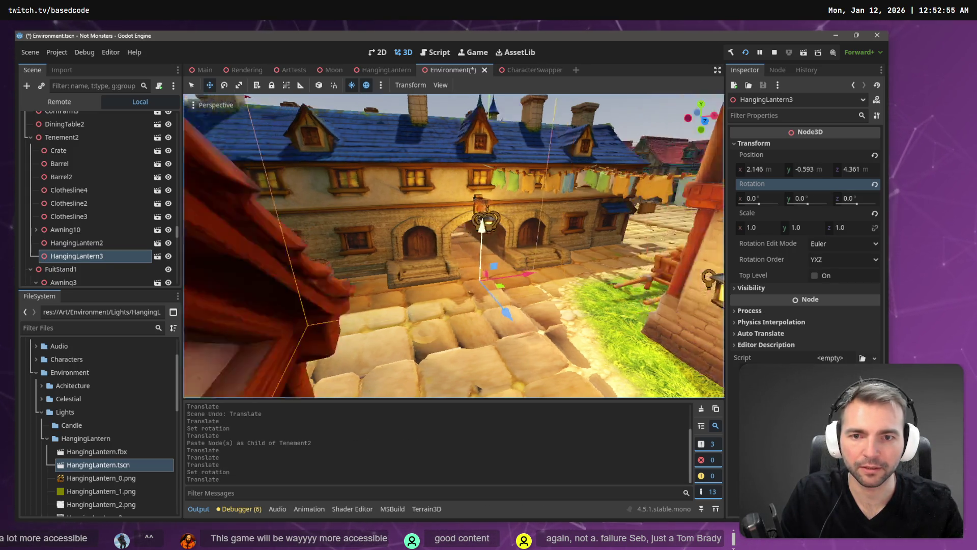
drag(407, 293, 408, 298)
drag(465, 362, 458, 362)
drag(399, 294, 399, 285)
key(f)
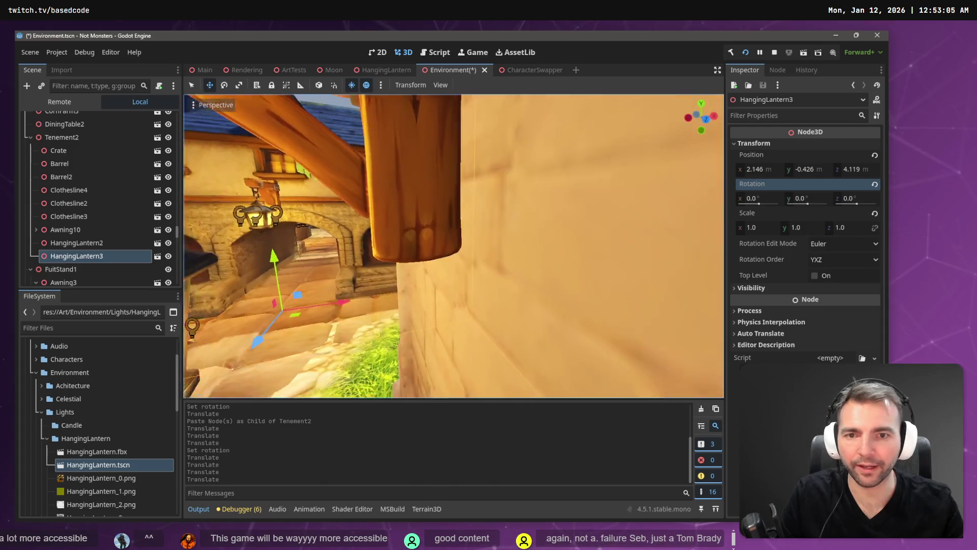
key(ctrl+s)
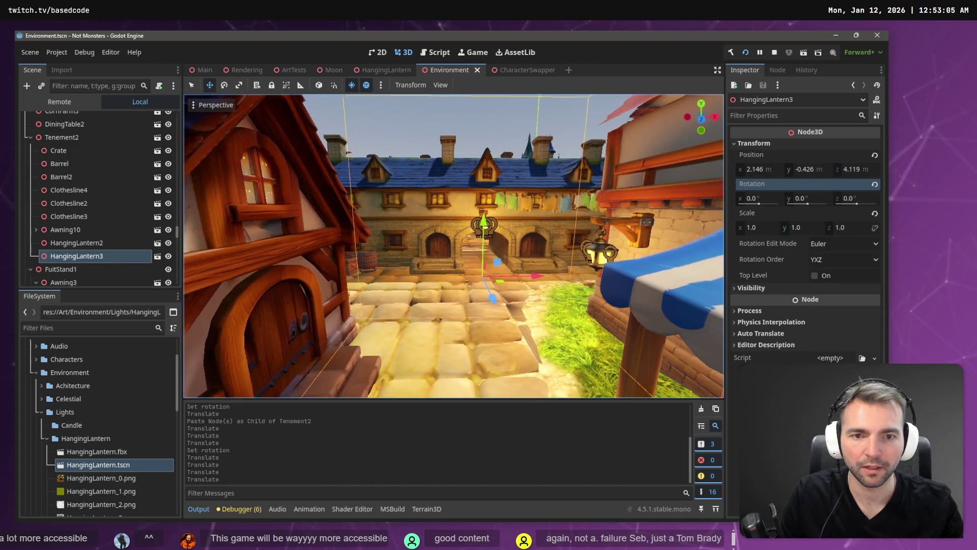
key(w)
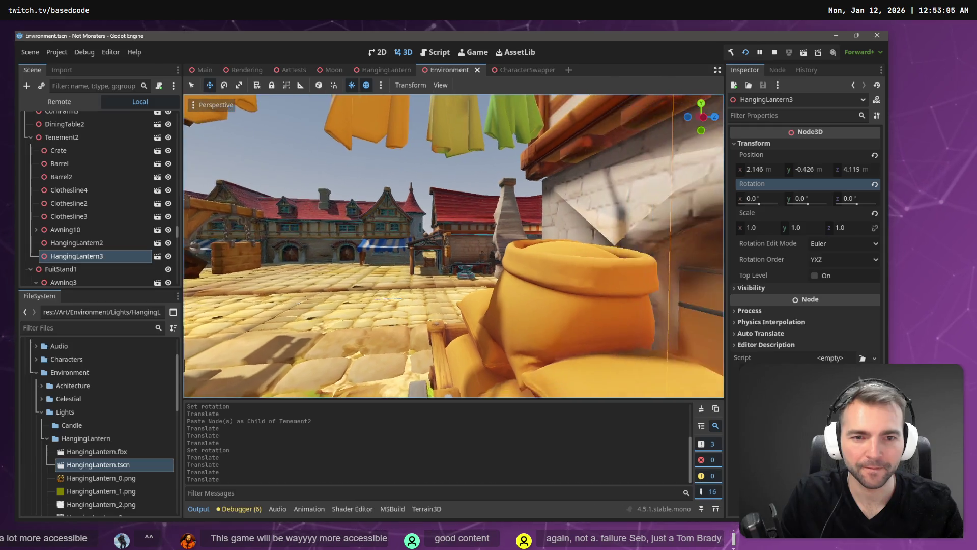
key(w)
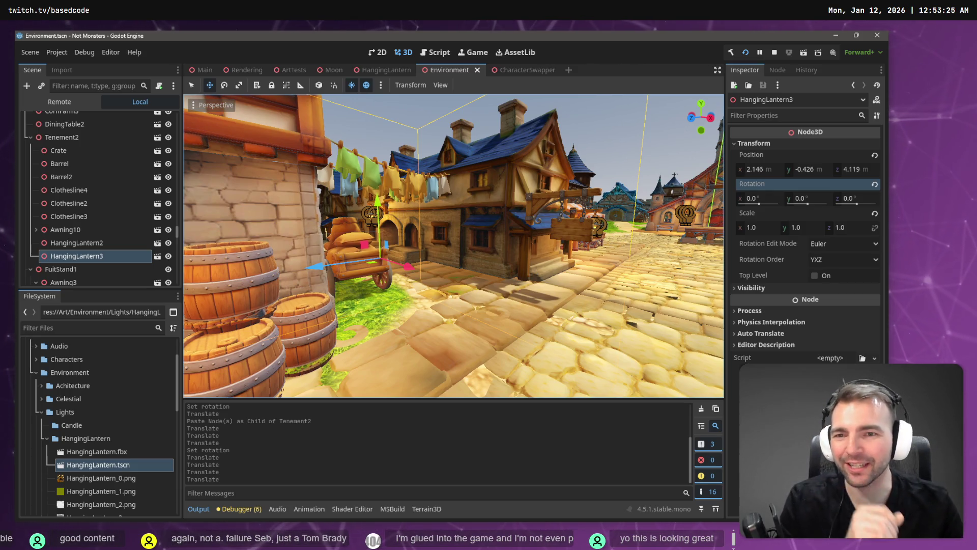
mouse_move(535, 269)
mouse_down()
mouse_move(432, 270)
mouse_move(494, 269)
mouse_up()
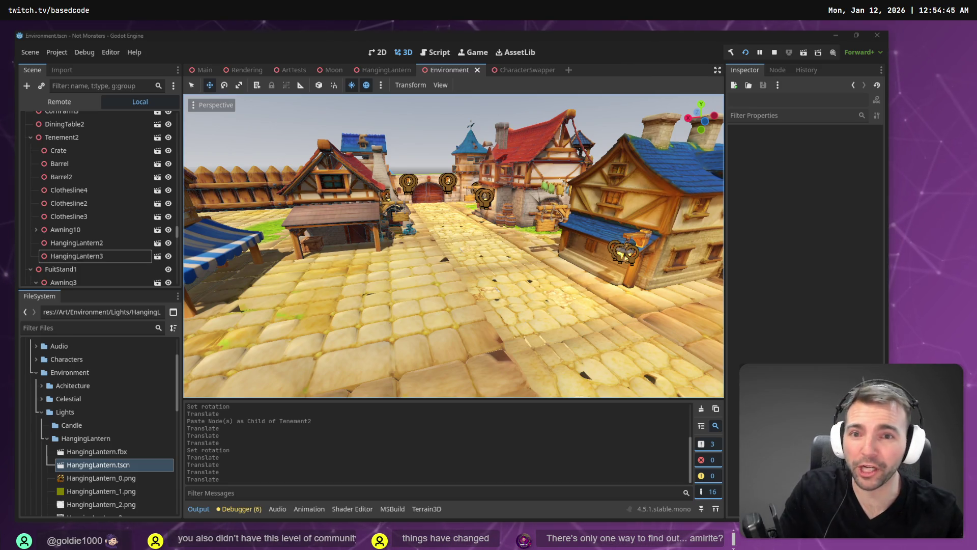
key(w)
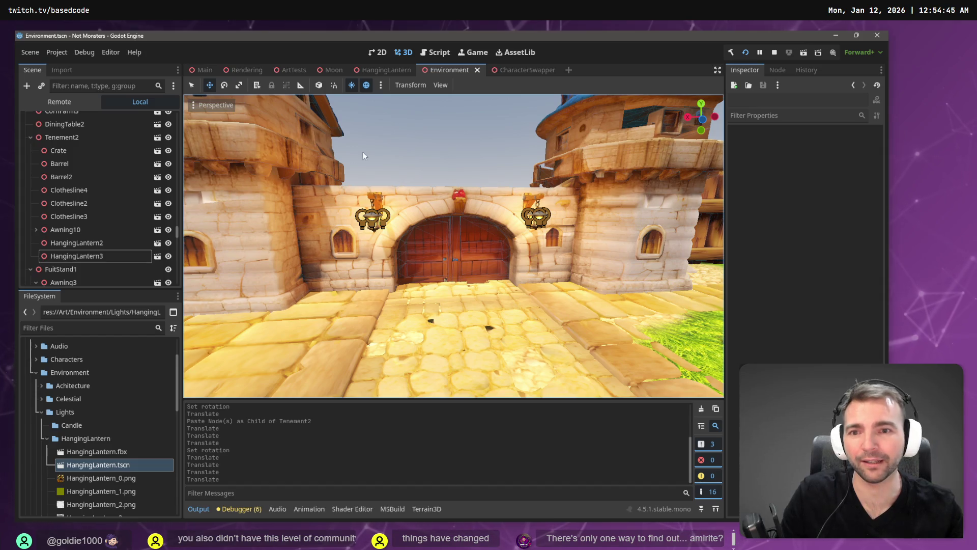
click(401, 131)
mouse_move(401, 131)
mouse_down()
mouse_move(305, 138)
mouse_move(401, 126)
mouse_up()
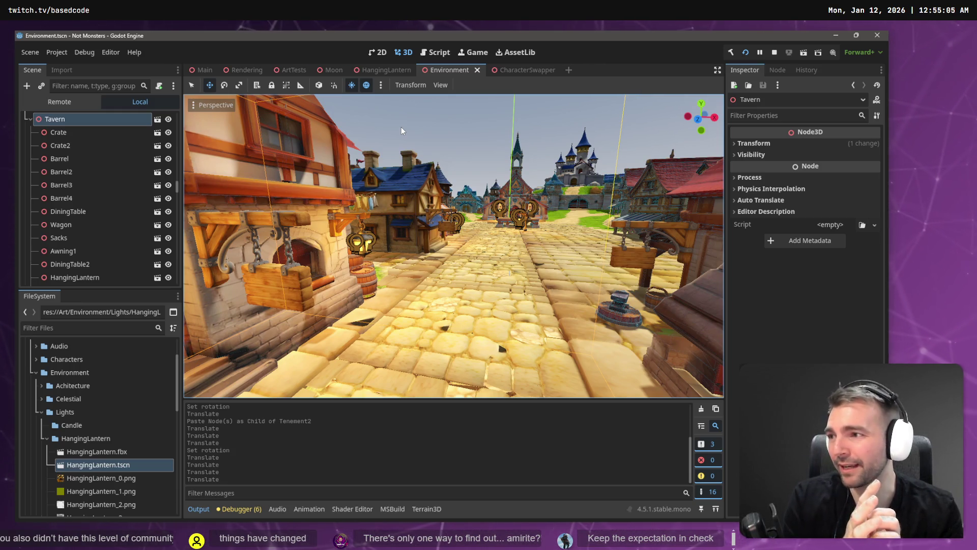
key(w)
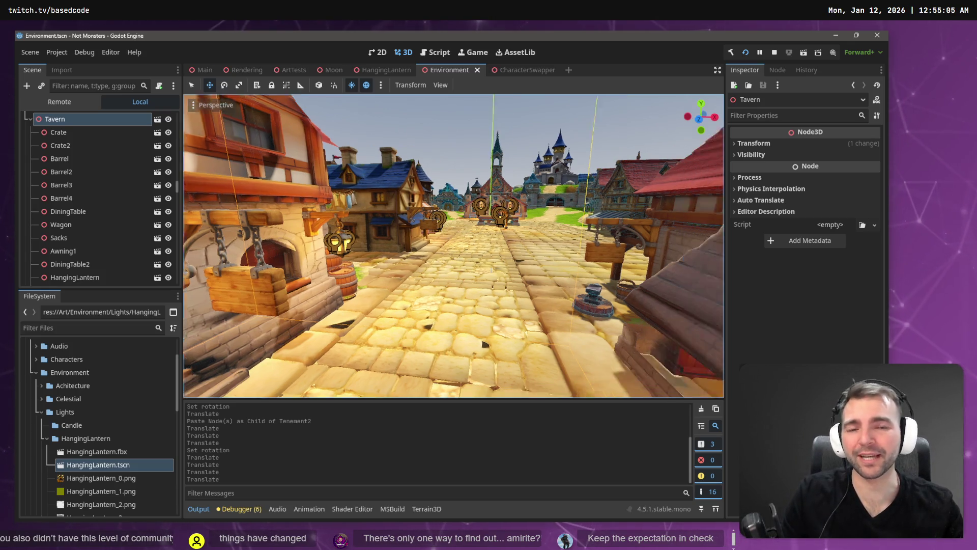
key(w)
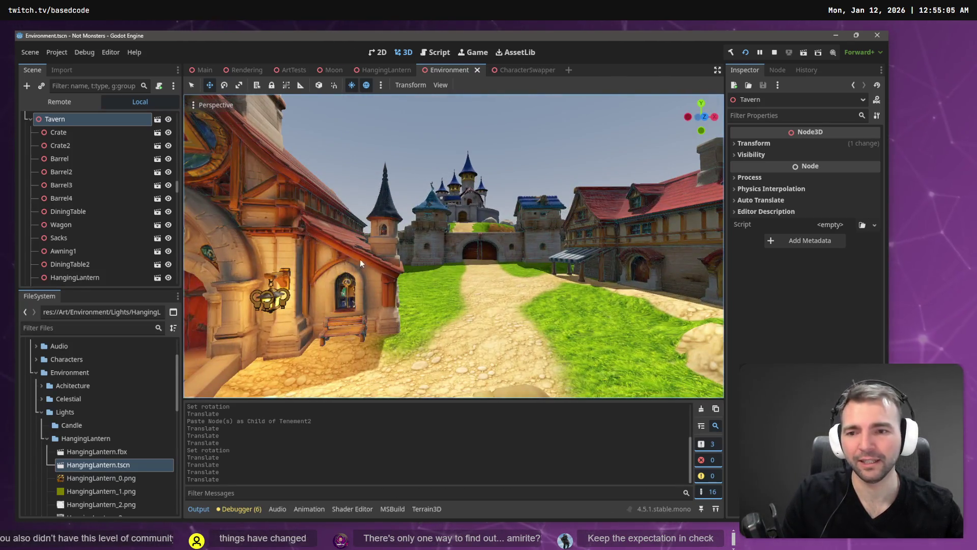
click(273, 283)
Paste a copy of HangingLantern2 as a child of CittyGate2
scroll(72, 246, down, 5)
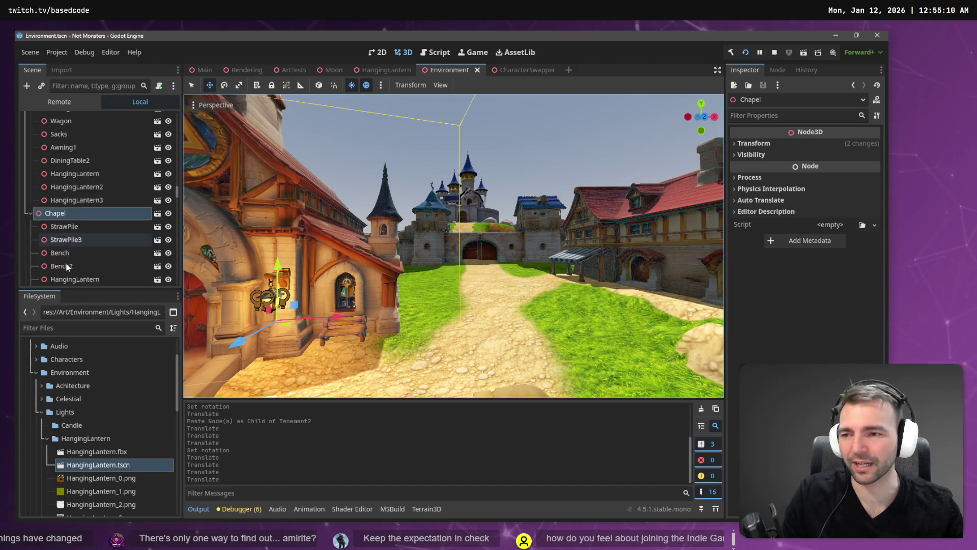
click(82, 230)
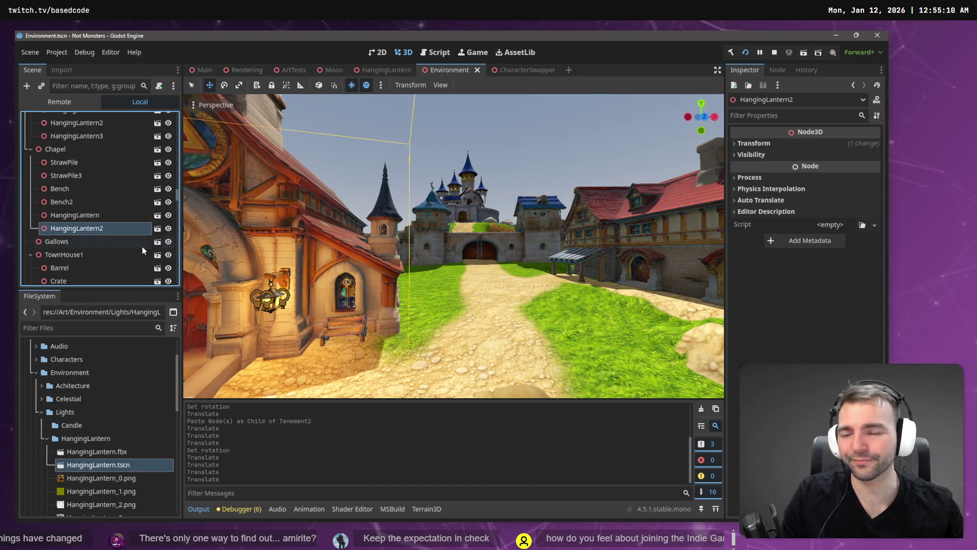
key(s)
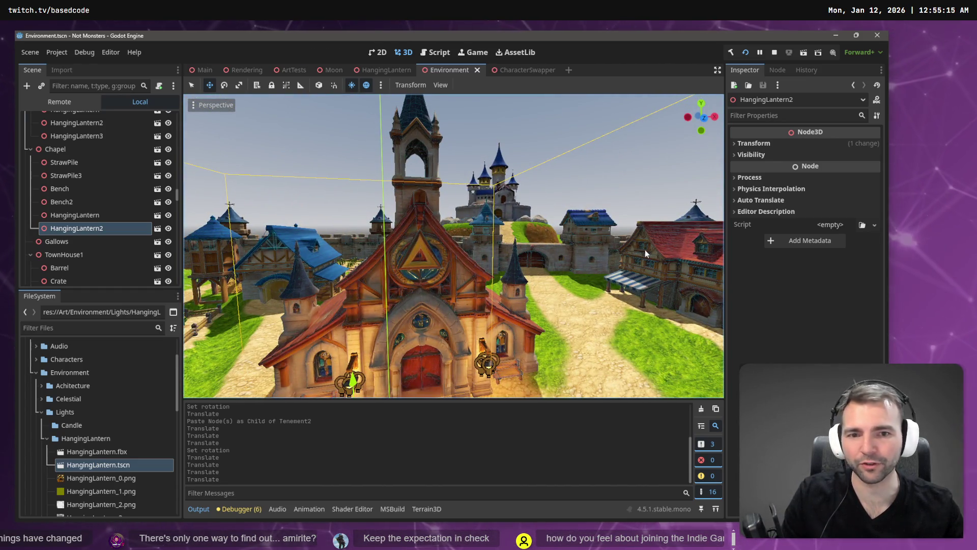
click(572, 261)
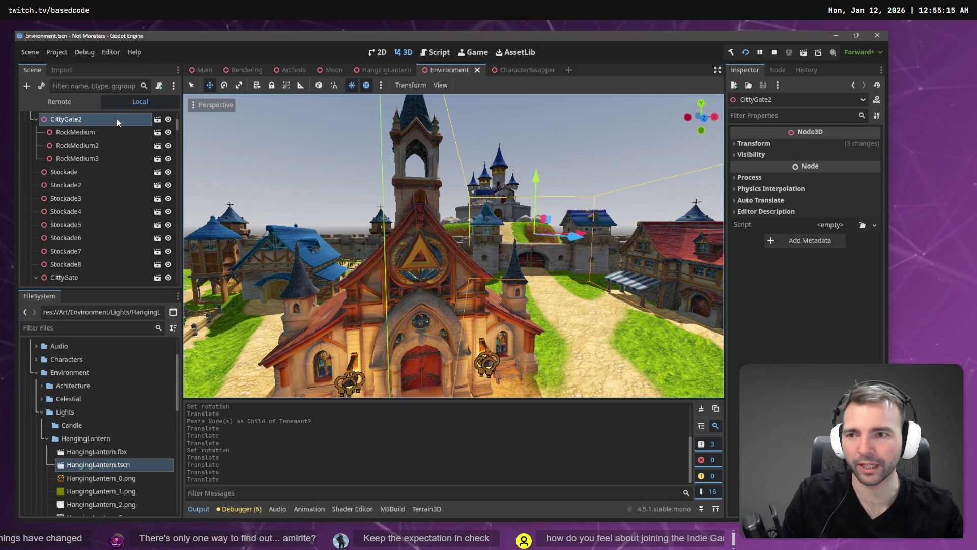
key(ctrl+v)
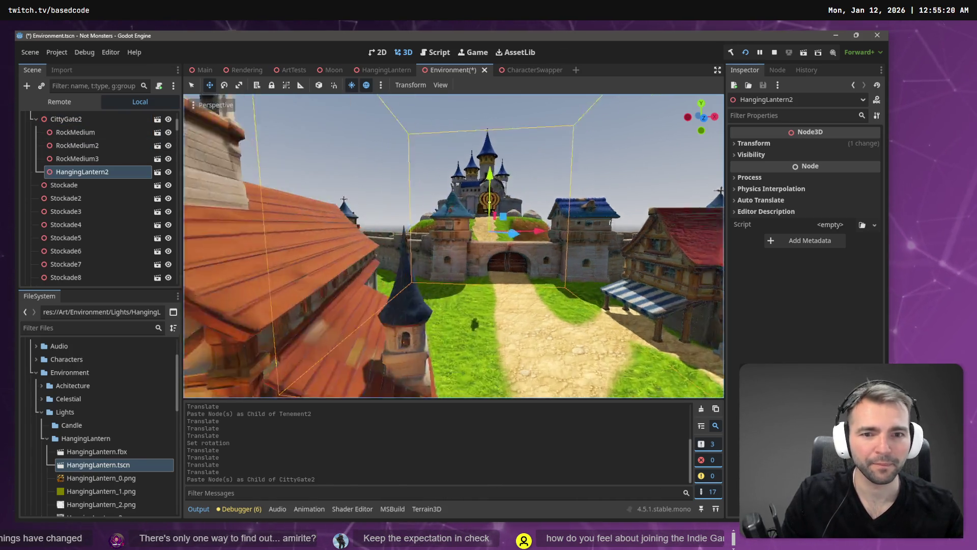
key(w)
Zero the pasted lantern's Position values in the Inspector Transform
click(753, 143)
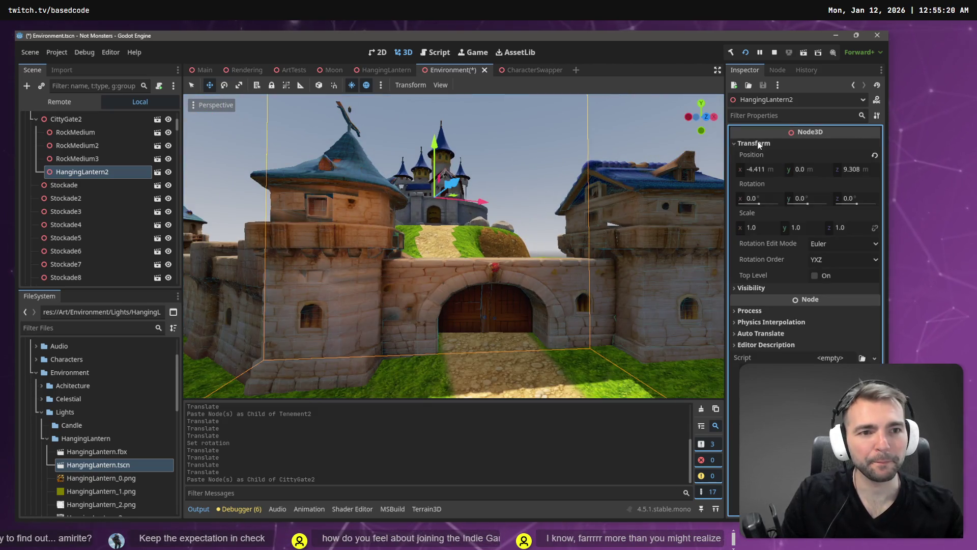
click(766, 170)
text(0)
key(Tab)
key(Tab)
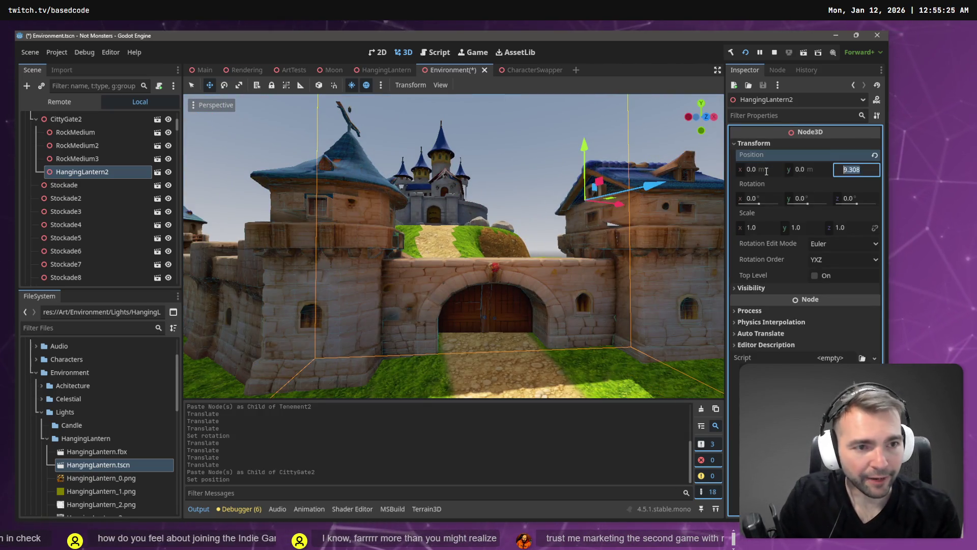
text(0)
key(Tab)
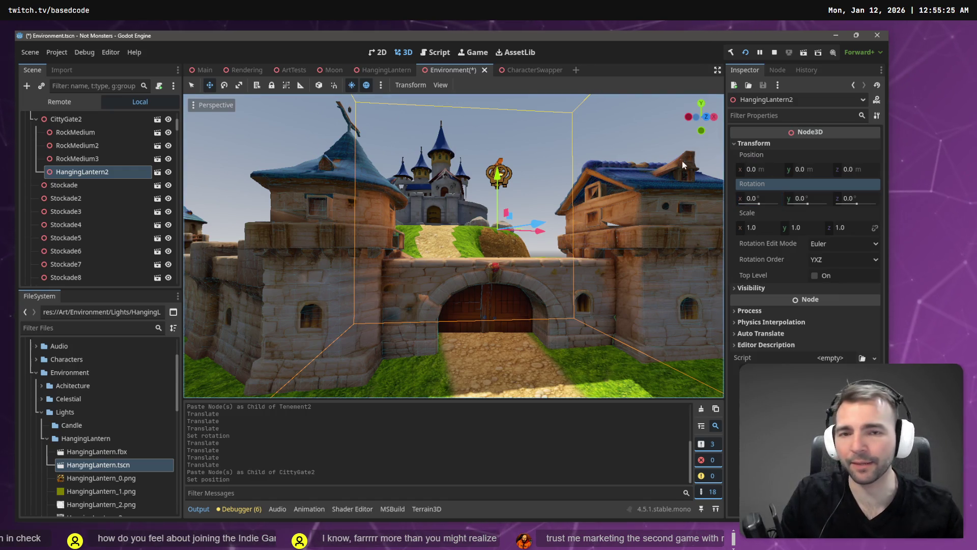
Place the lantern left of the gate arch at -5.26, -7.531, 2.644 using local axes
drag(500, 188, 514, 337)
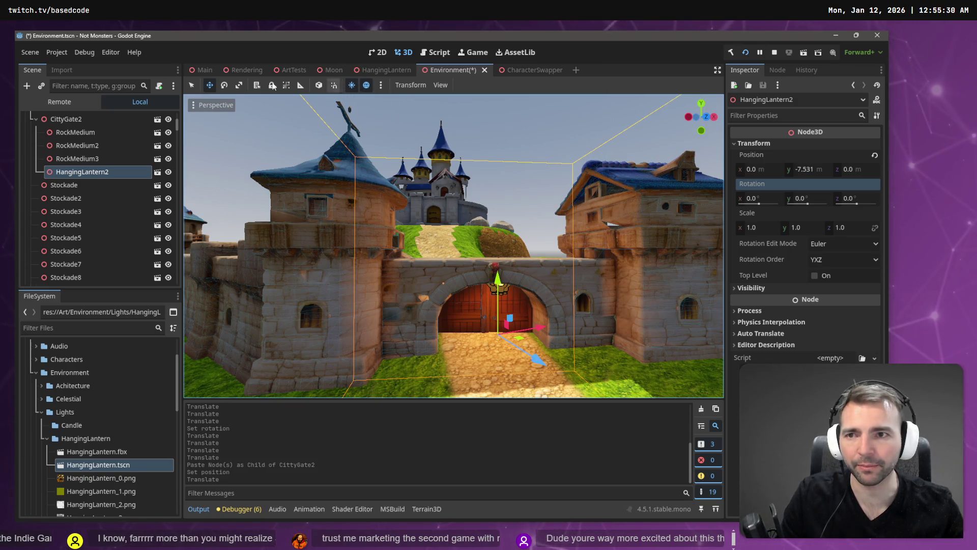
click(318, 86)
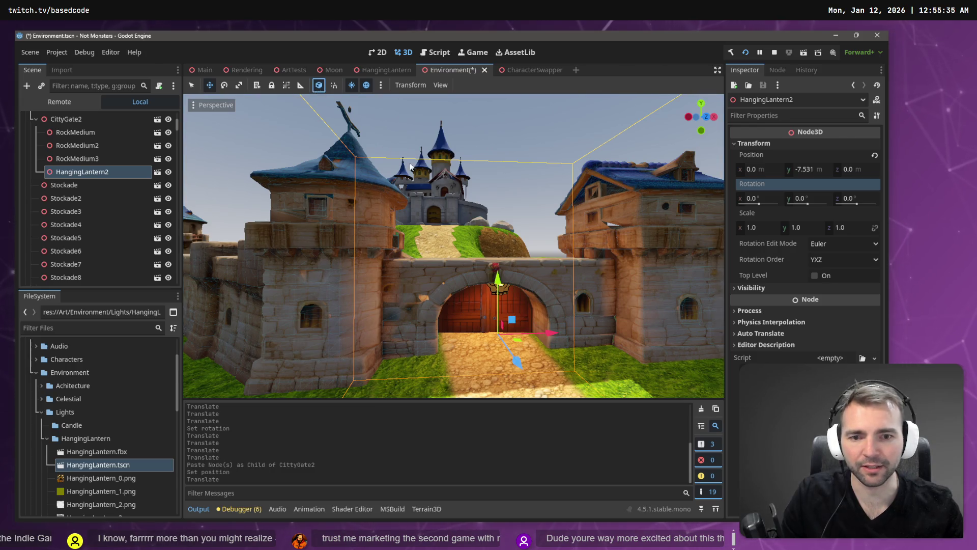
drag(516, 363, 547, 410)
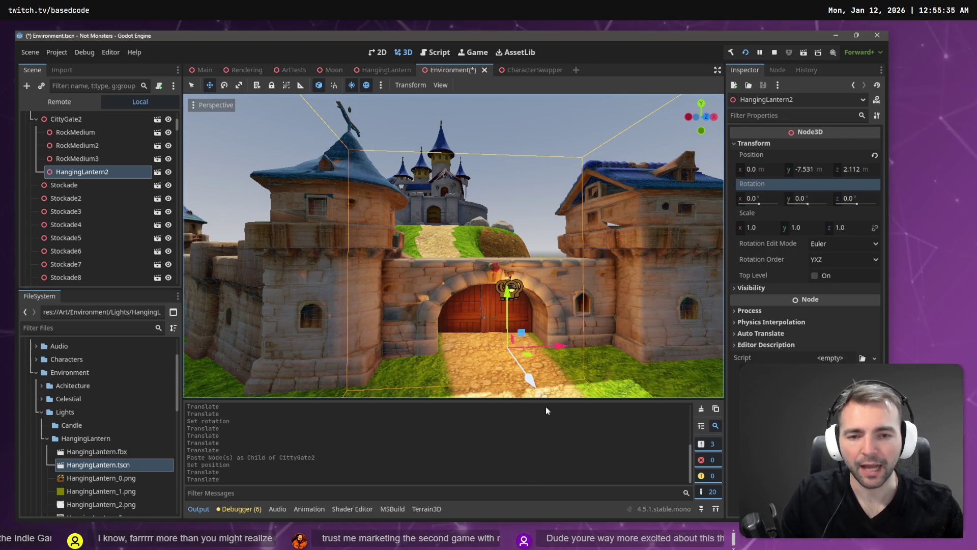
drag(559, 349, 487, 333)
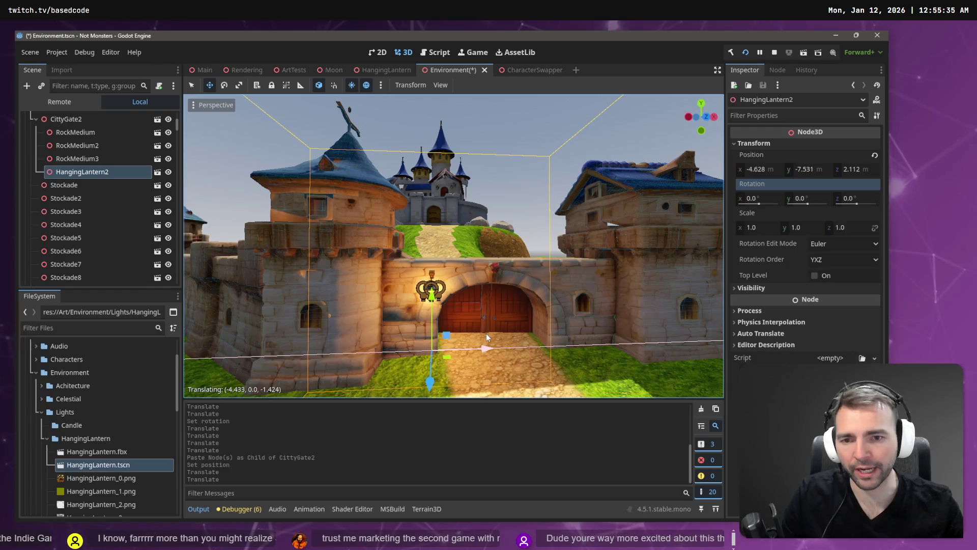
scroll(480, 312, up, 3)
drag(453, 244, 529, 248)
drag(466, 353, 473, 359)
drag(499, 320, 492, 264)
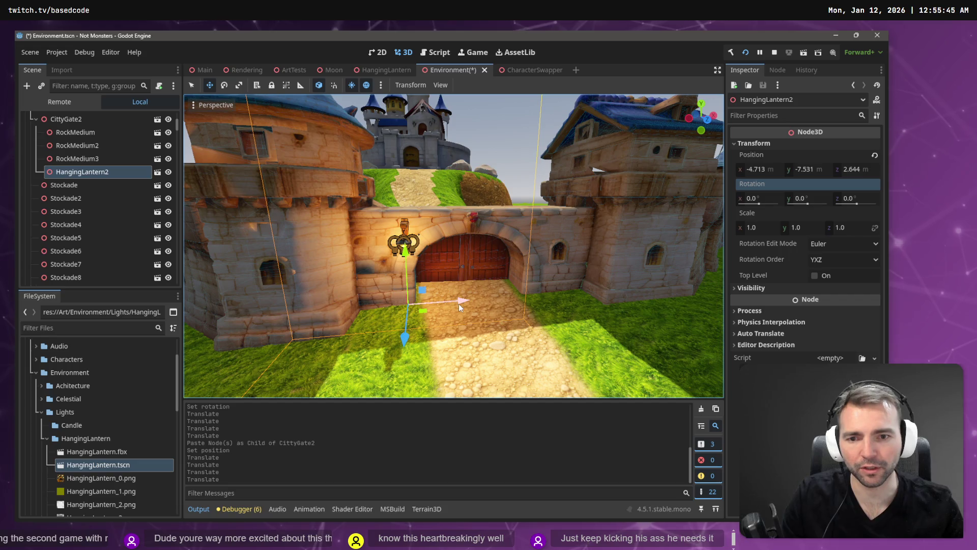
drag(459, 303, 450, 300)
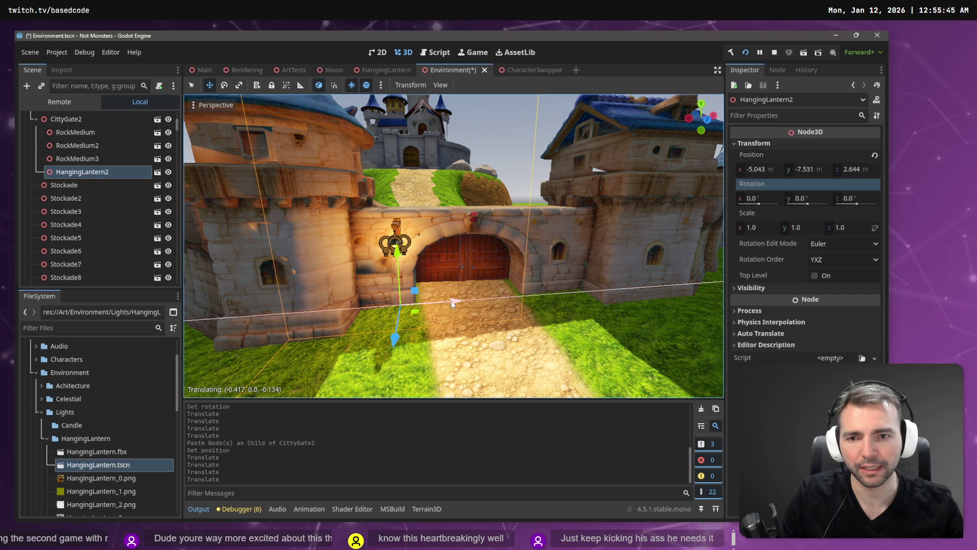
Paste a second lantern under CittyGate2, move it right of the arch, and save the scene
click(111, 122)
key(ctrl+v)
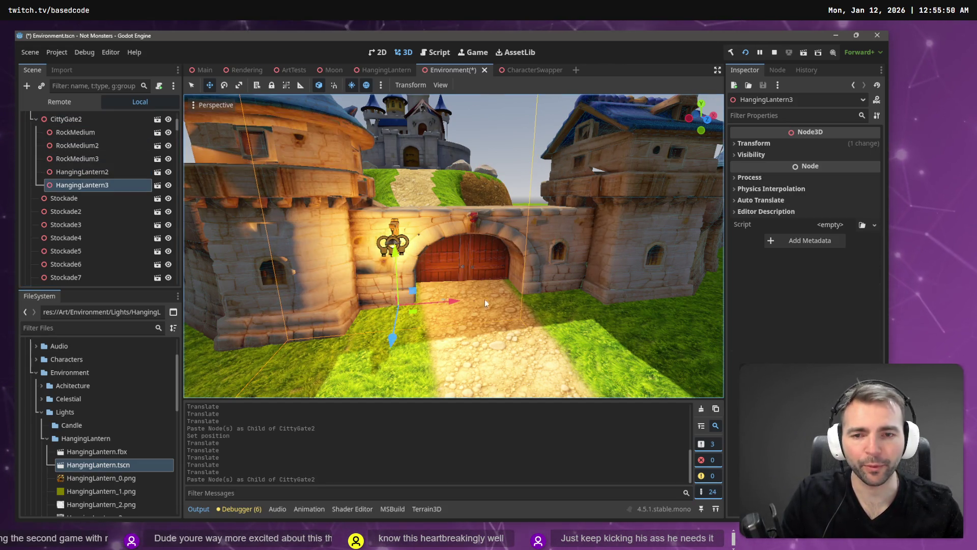
click(543, 301)
click(92, 185)
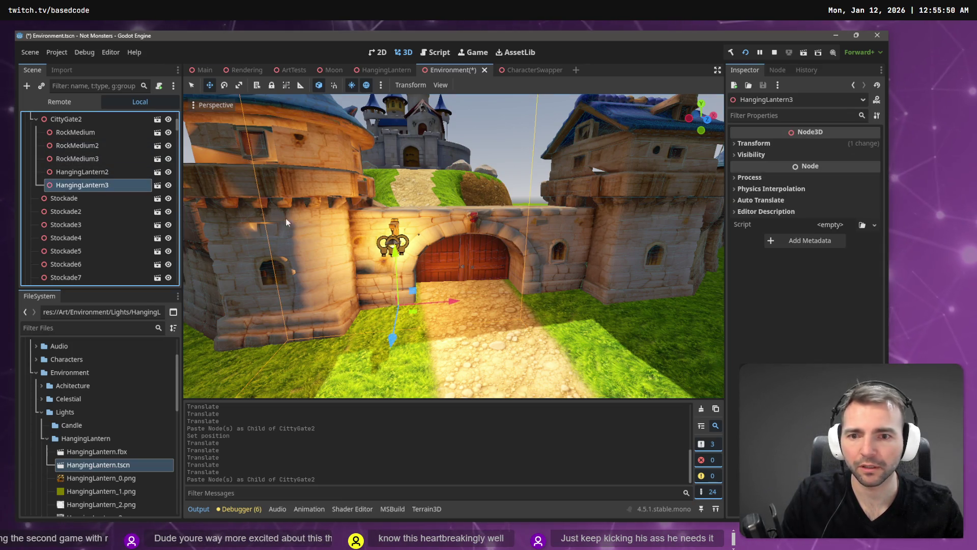
mouse_move(450, 301)
mouse_down()
mouse_move(609, 300)
mouse_move(600, 303)
mouse_up()
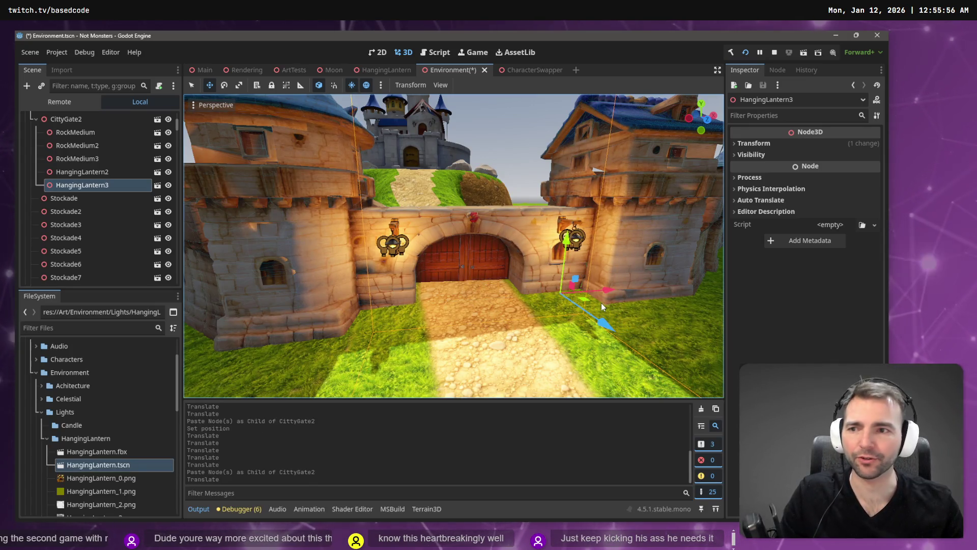
key(ctrl+s)
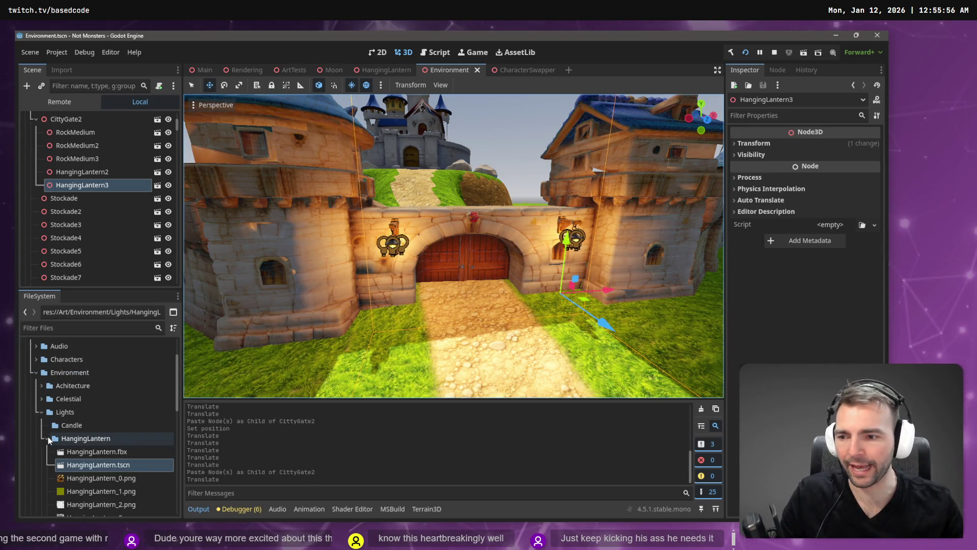
Start creating a new script in the HangingLantern folder
click(70, 439)
right_click(70, 439)
mouse_move(143, 330)
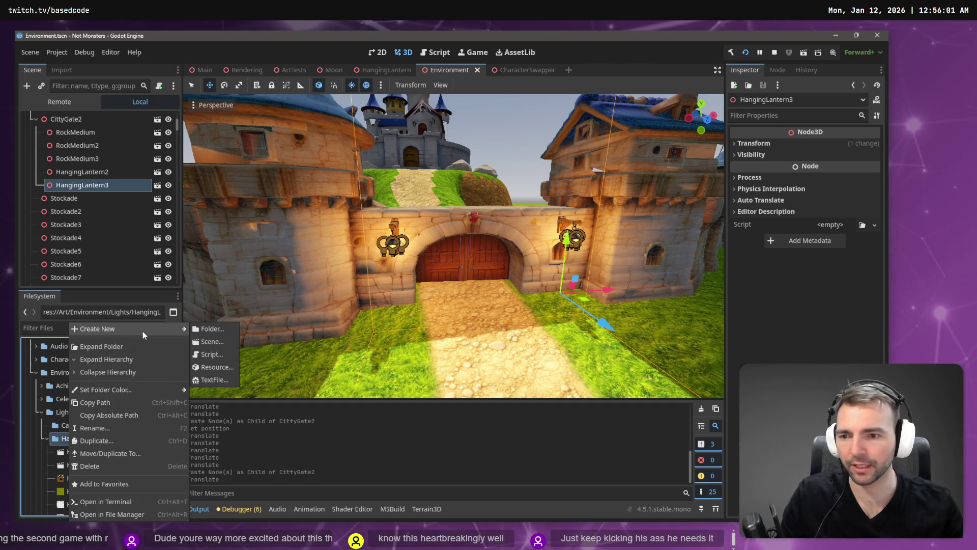
click(219, 356)
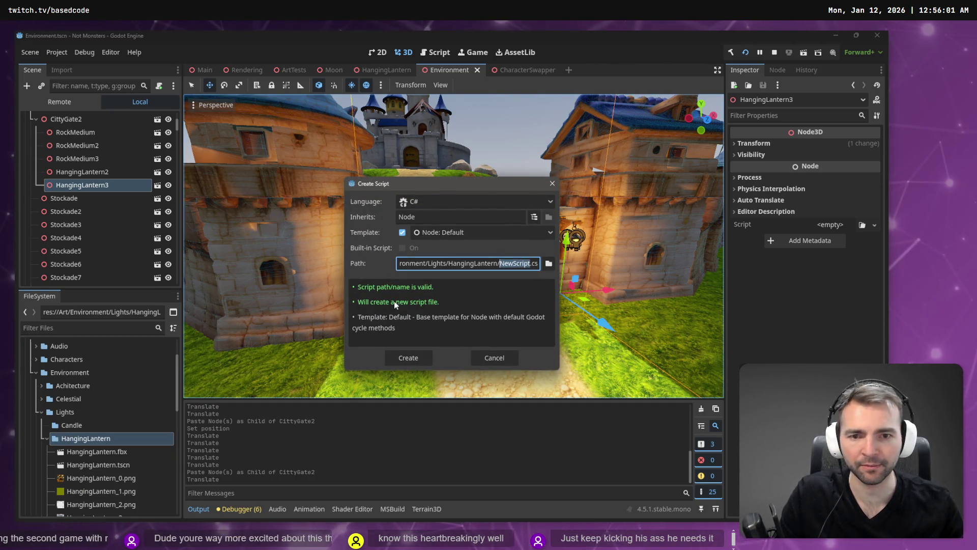
Name the new C# script LanternFlicker.cs in the HangingLantern folder and create it
text(LanternF)
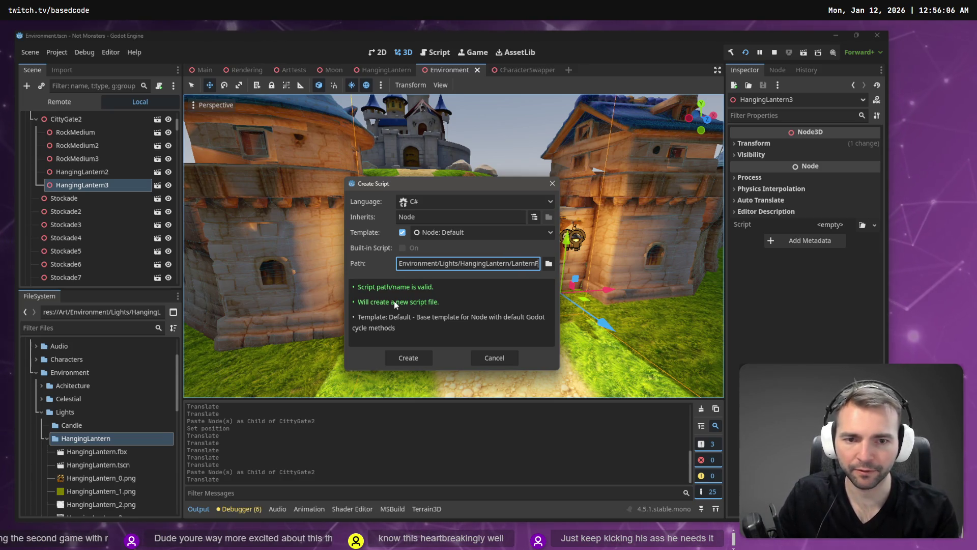
text(licker)
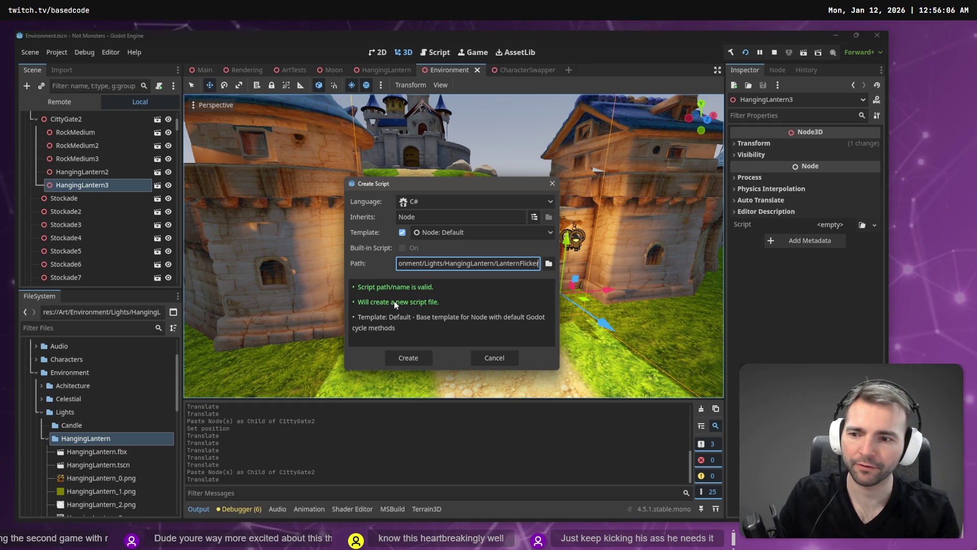
key(Return)
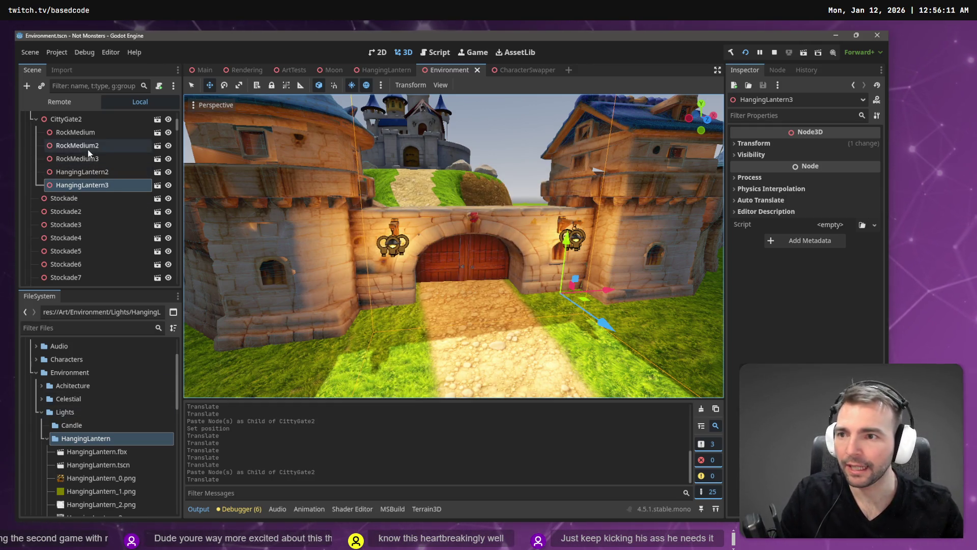
Load Art/Environment/Lights/HangingLantern/LanternFlicker.cs onto the HangingLantern root node and build the C# project
click(379, 70)
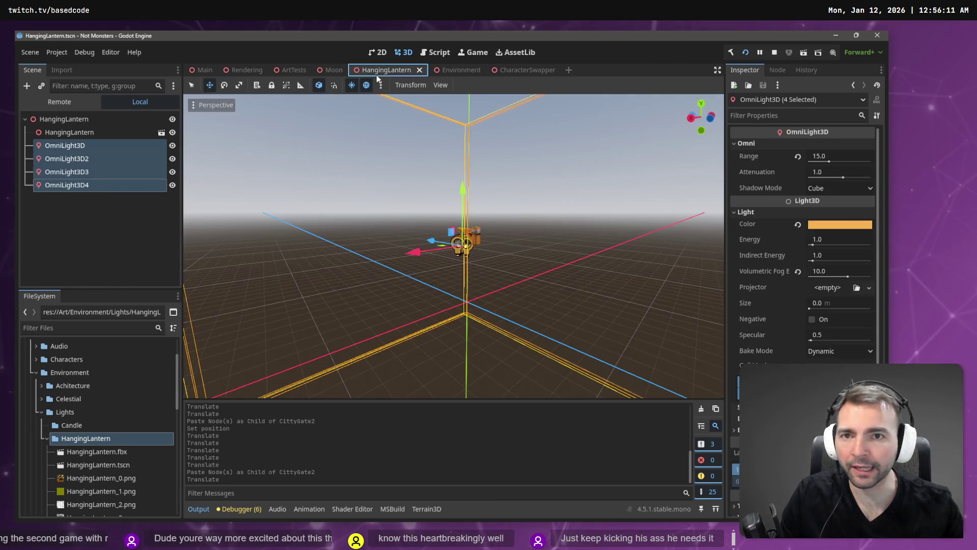
click(71, 119)
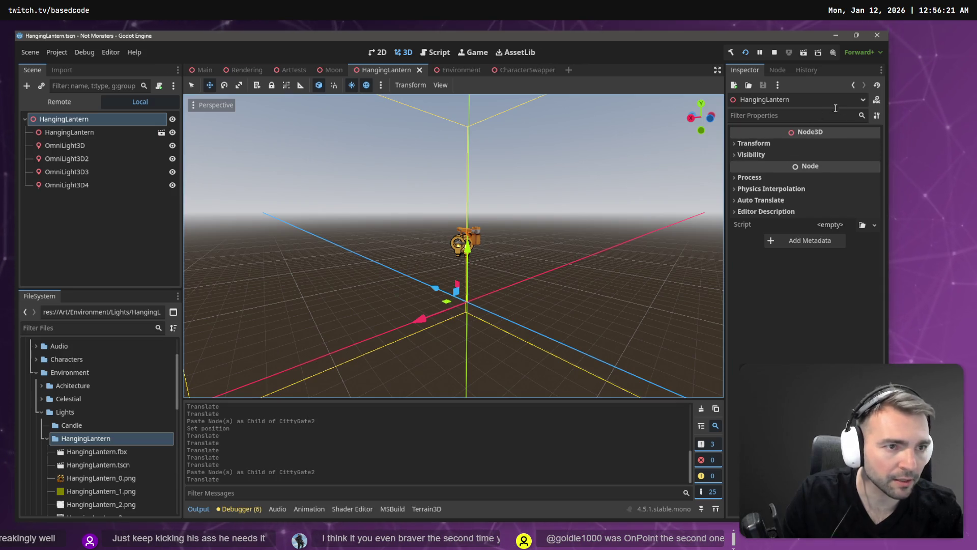
click(874, 225)
click(863, 268)
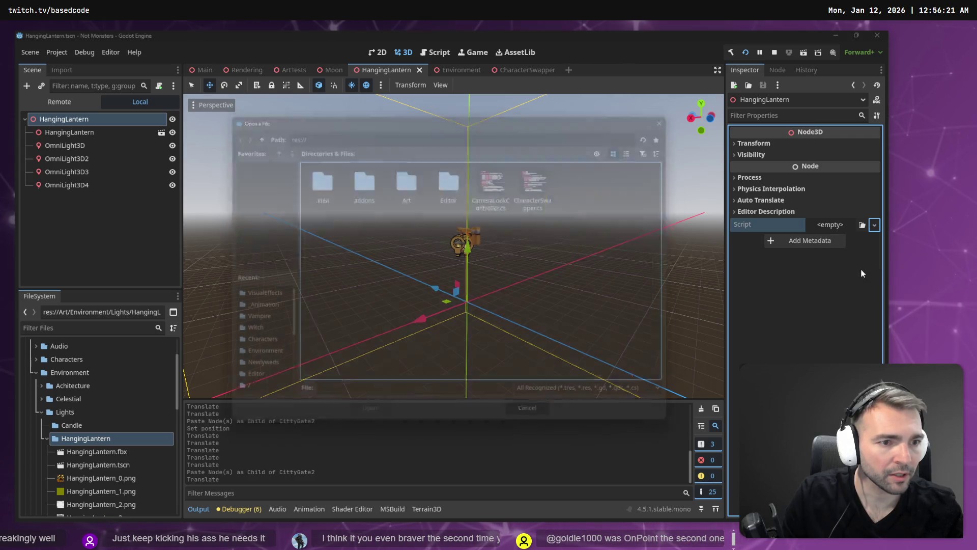
double_click(403, 175)
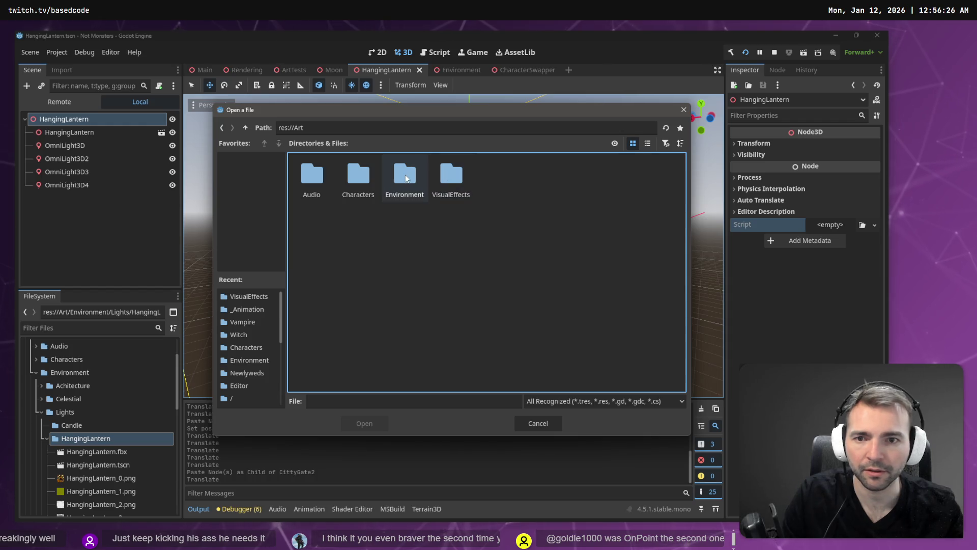
double_click(404, 175)
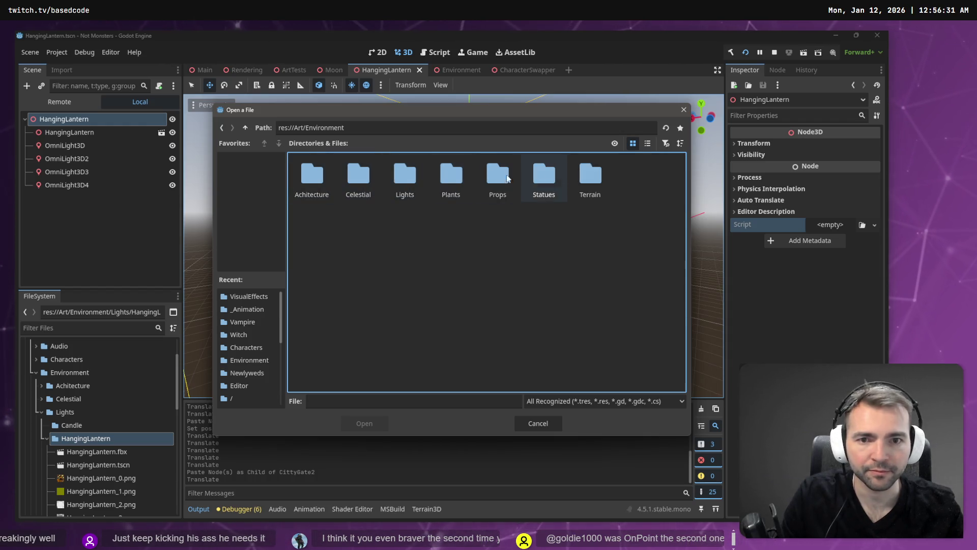
double_click(405, 175)
double_click(364, 176)
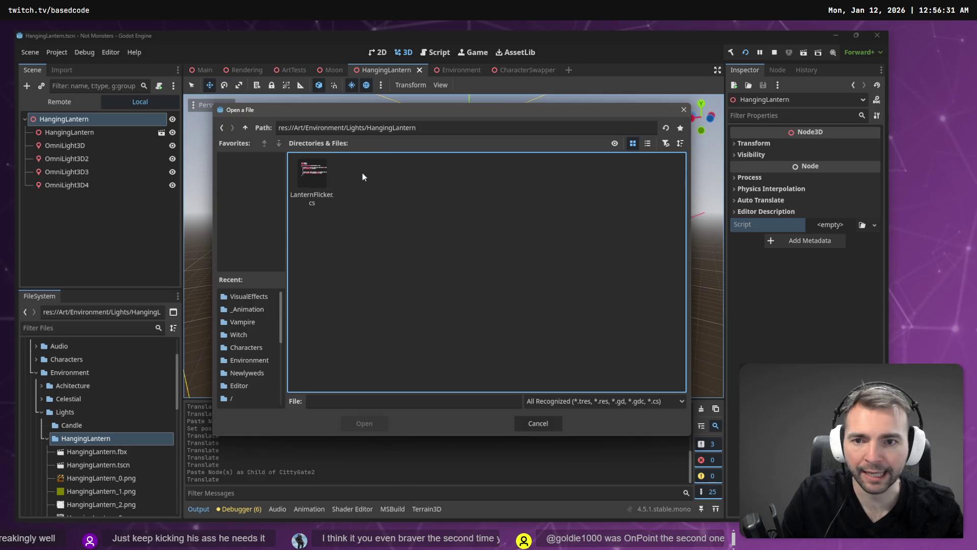
double_click(318, 179)
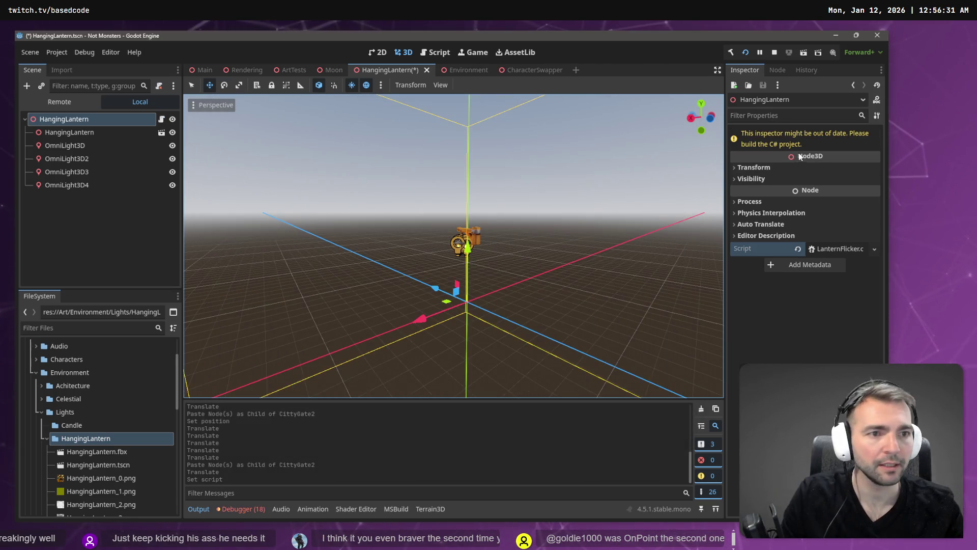
click(731, 51)
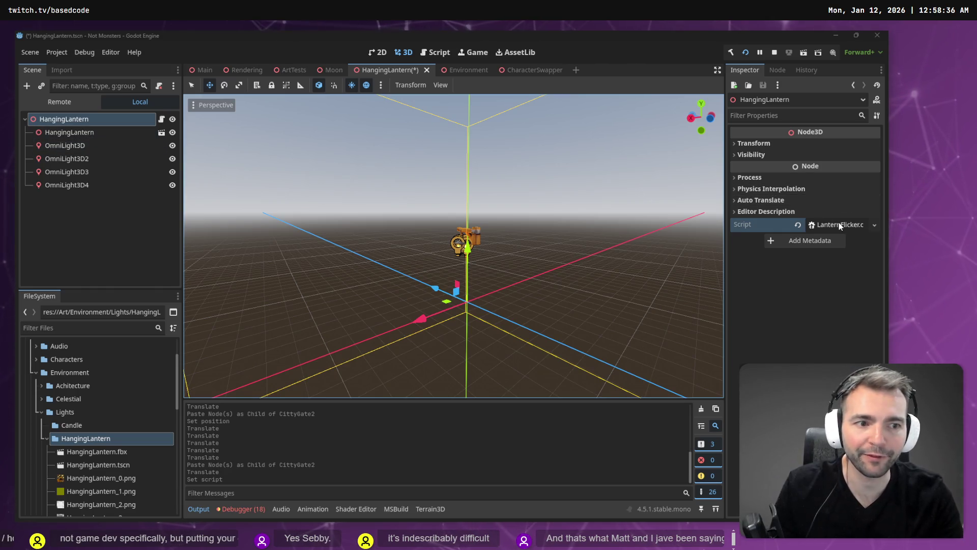
Dismiss the root node's script options, then pause the Export Game EXE tutorial at 2:58 out of fullscreen
click(873, 225)
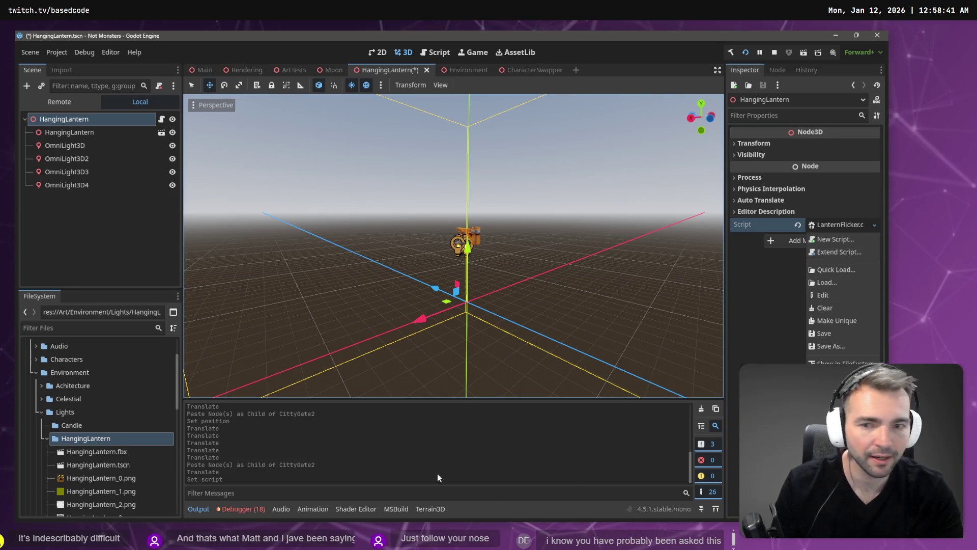
click(65, 213)
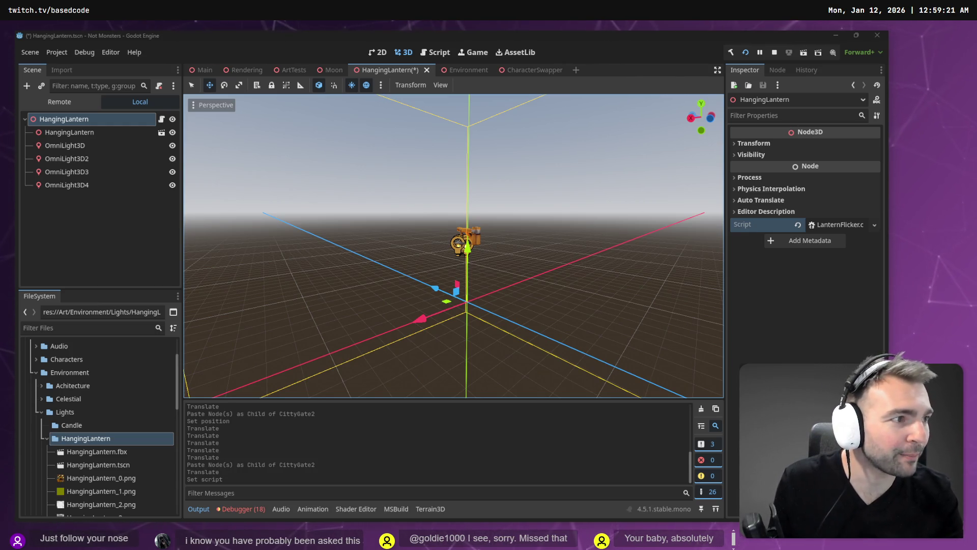
key(alt+Tab)
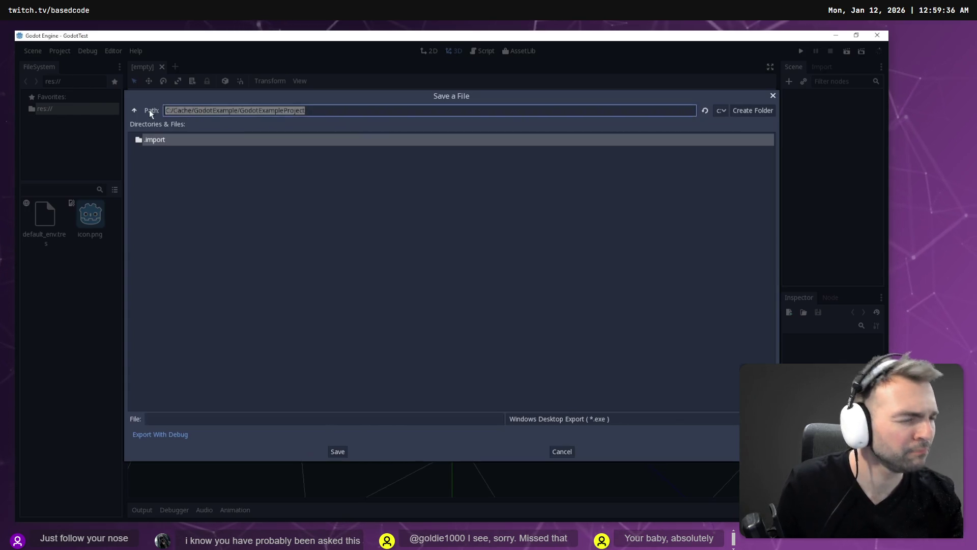
click(525, 119)
key(Escape)
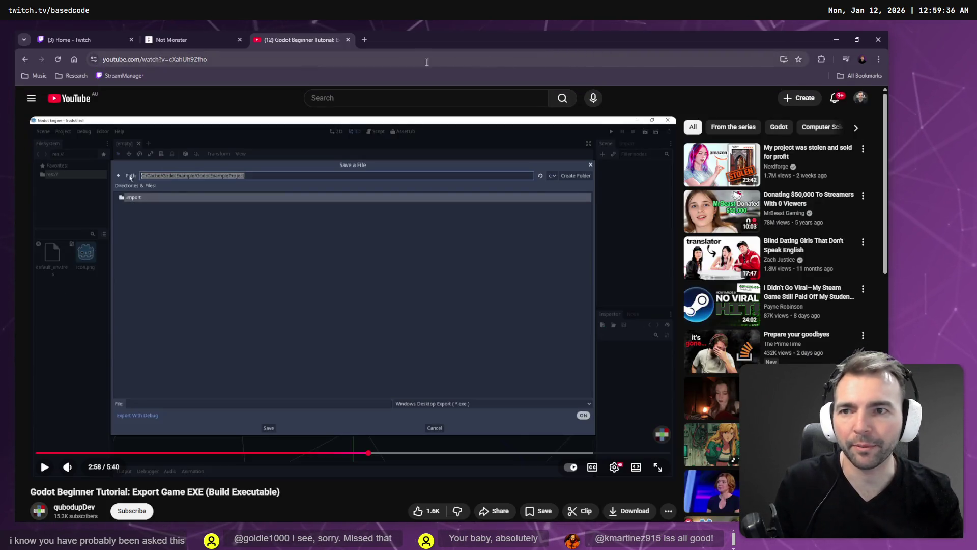
Switch to the Not Monster tldraw board and pan to the Not Monsters title card
click(173, 40)
scroll(316, 229, down, 5)
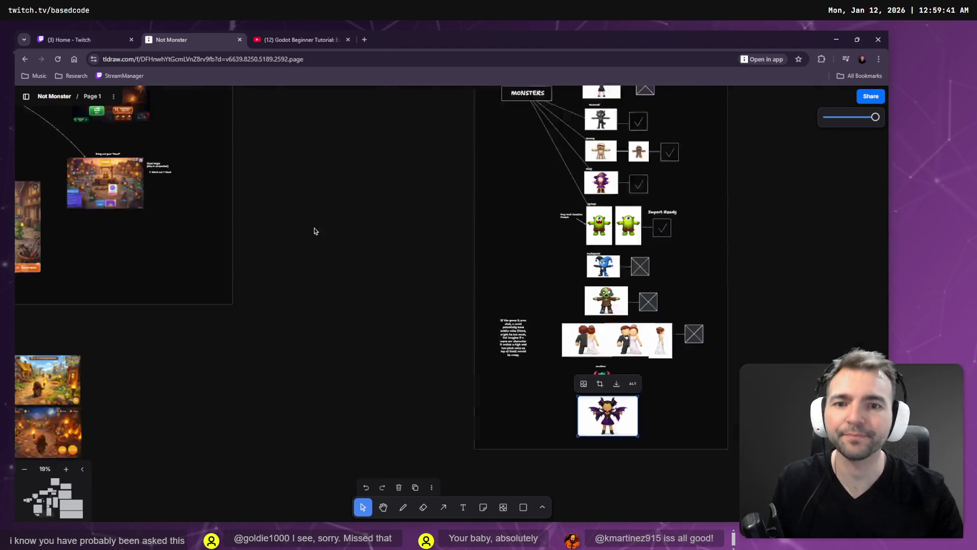
drag(172, 174, 286, 283)
scroll(286, 283, up, 5)
scroll(667, 292, up, 3)
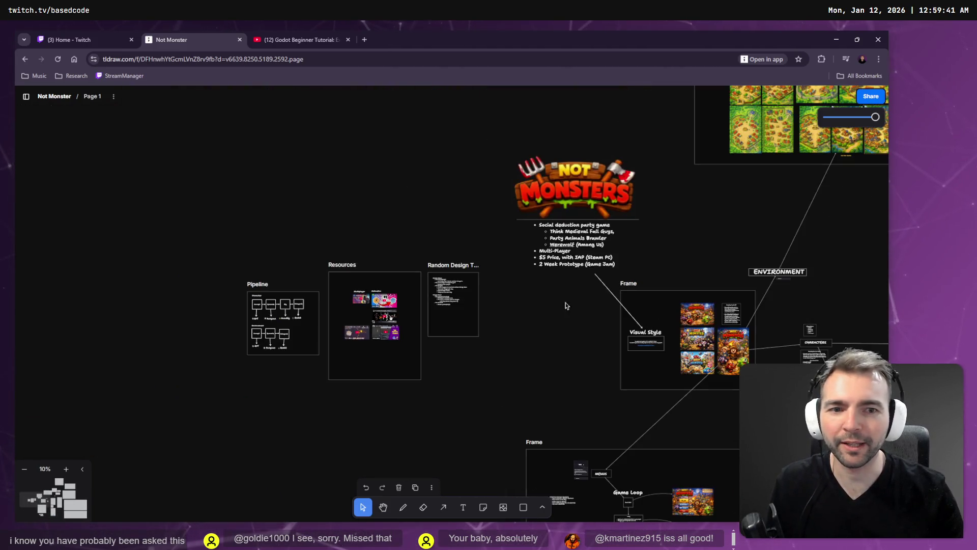
scroll(666, 292, up, 3)
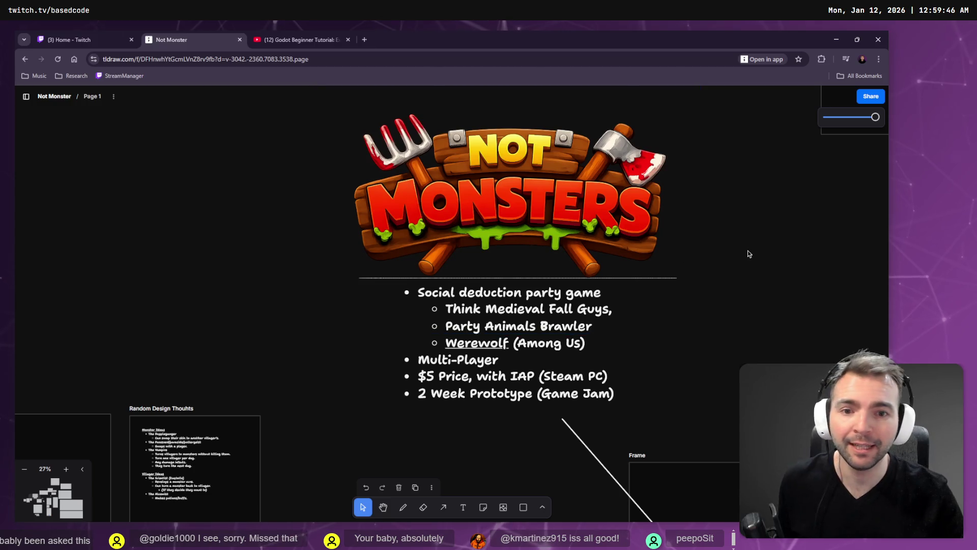
mouse_move(746, 251)
mouse_down()
mouse_move(669, 298)
mouse_move(654, 293)
mouse_up()
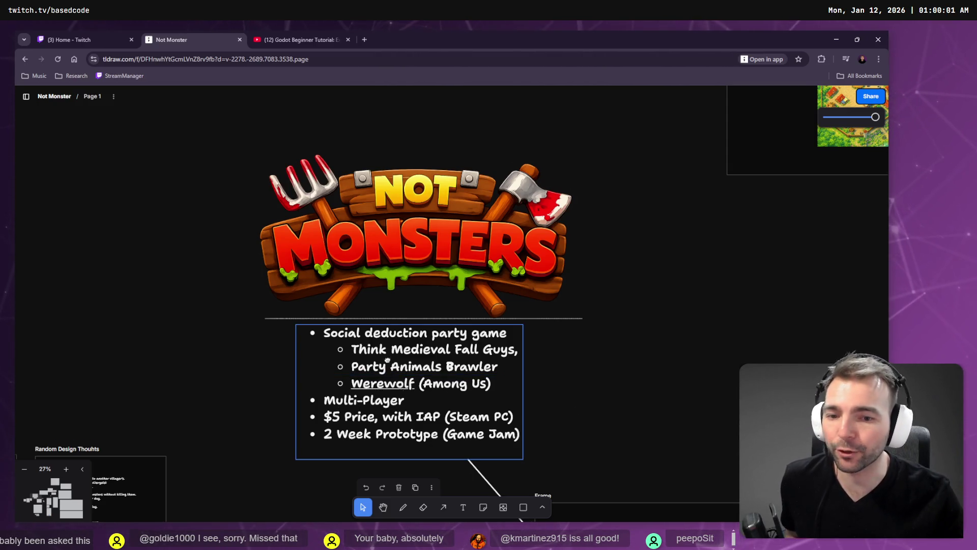
Zoom in on the Not Monsters key-art illustration, then deselect it
scroll(387, 359, up, 2)
scroll(355, 304, up, 2)
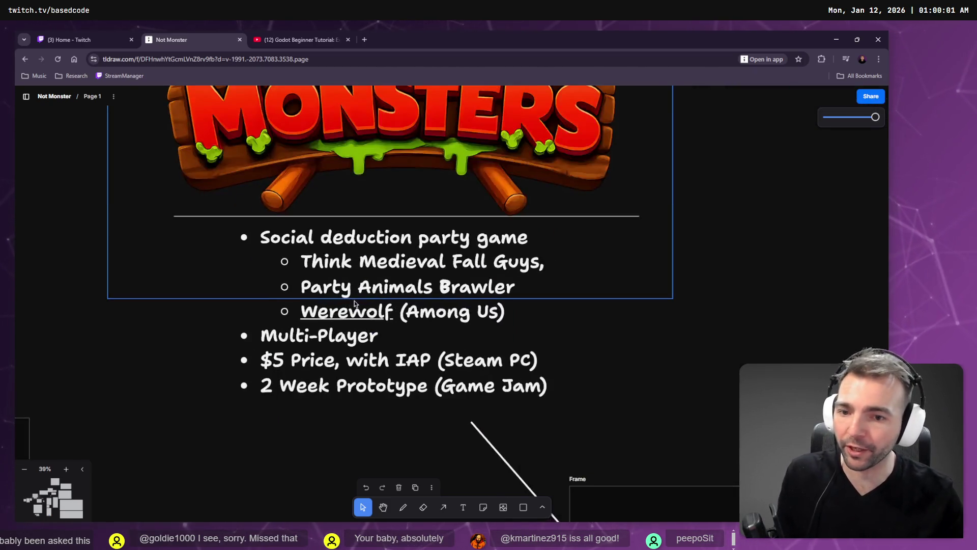
scroll(354, 304, down, 1)
scroll(447, 247, down, 1)
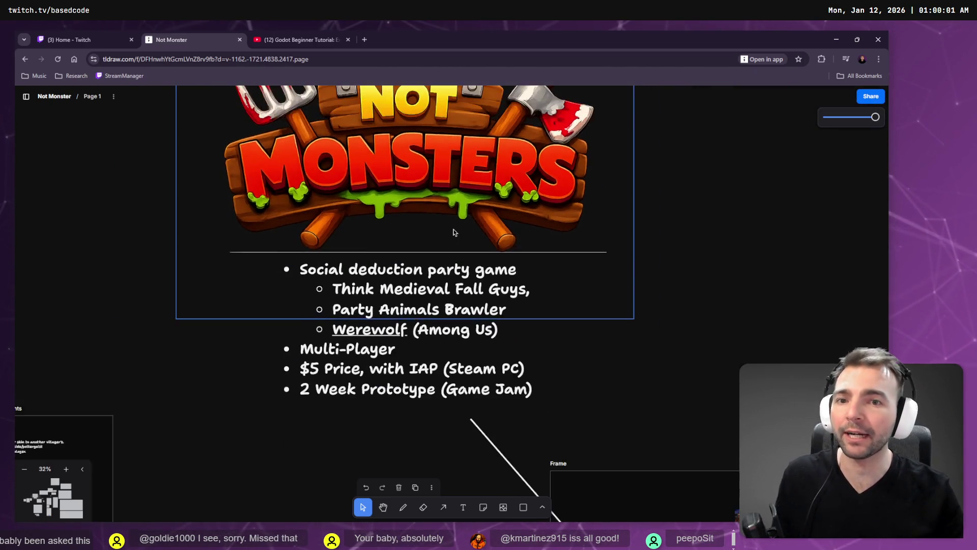
scroll(646, 371, down, 2)
scroll(646, 371, up, 5)
drag(661, 421, 617, 201)
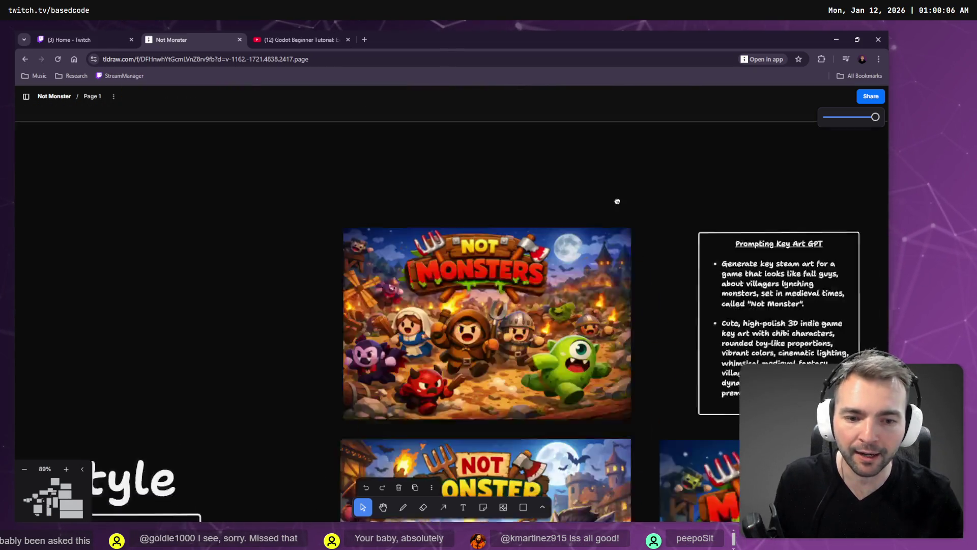
scroll(496, 161, up, 4)
click(503, 167)
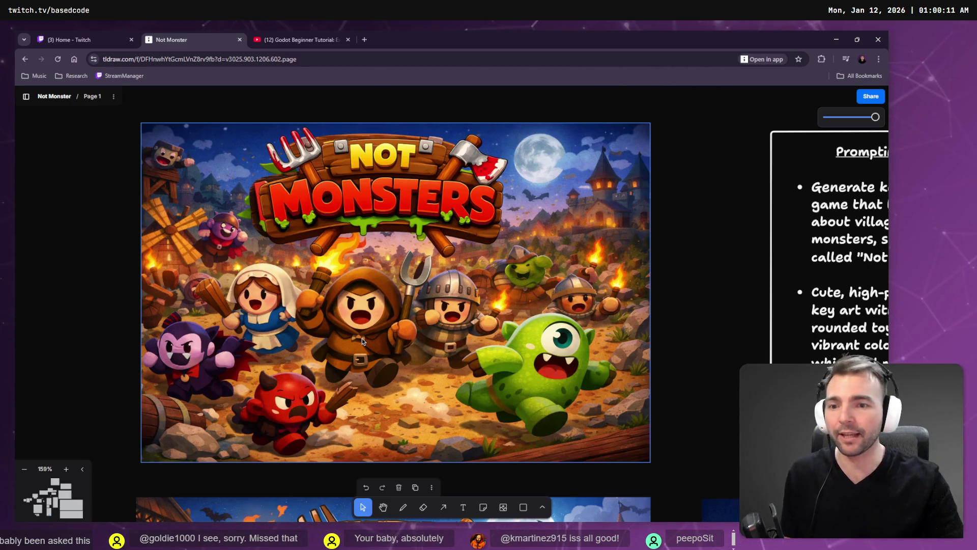
key(Escape)
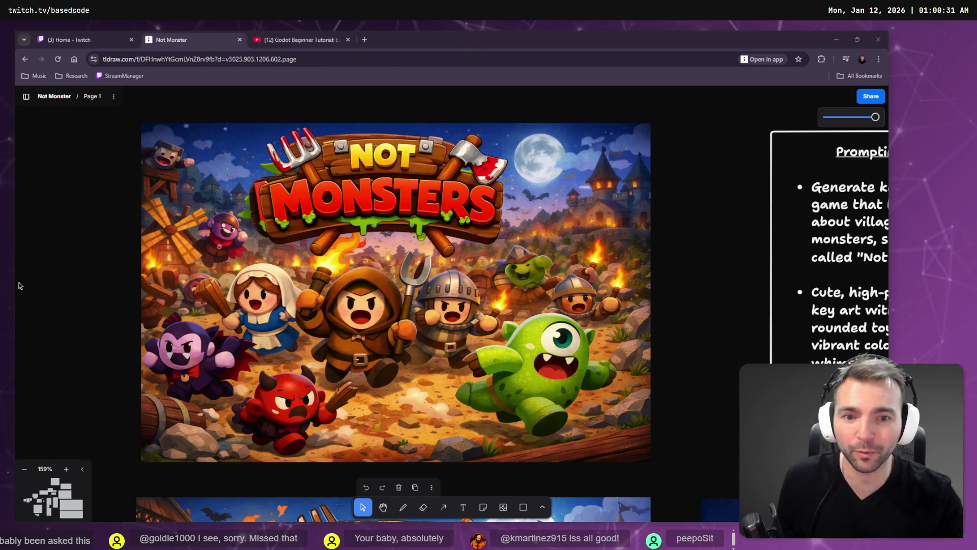
scroll(499, 285, down, 5)
scroll(445, 221, up, 3)
scroll(445, 222, down, 10)
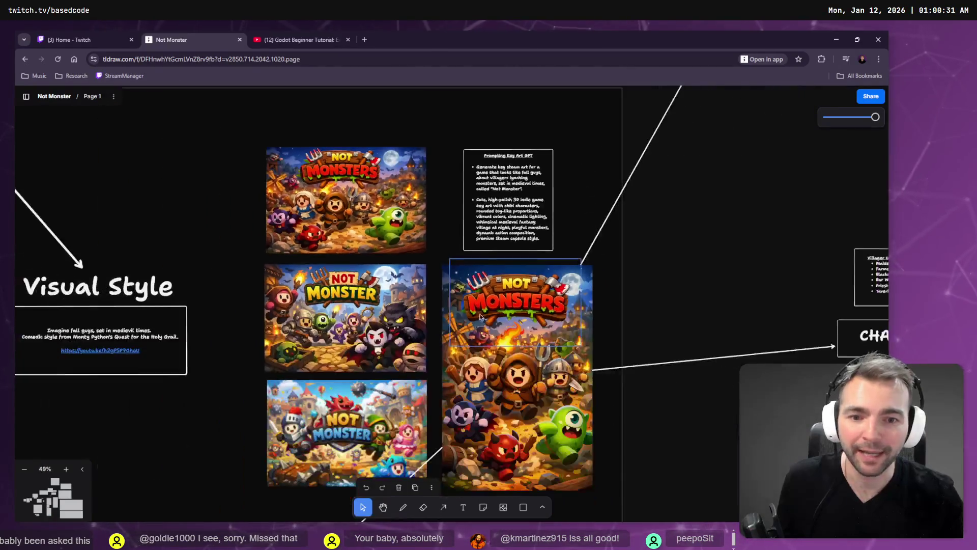
scroll(478, 391, down, 3)
scroll(477, 392, up, 5)
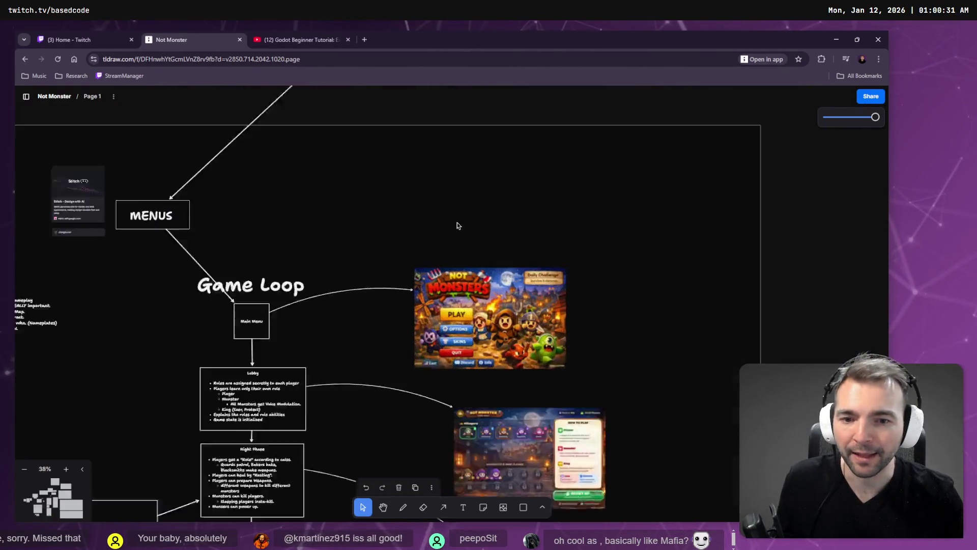
scroll(366, 296, down, 5)
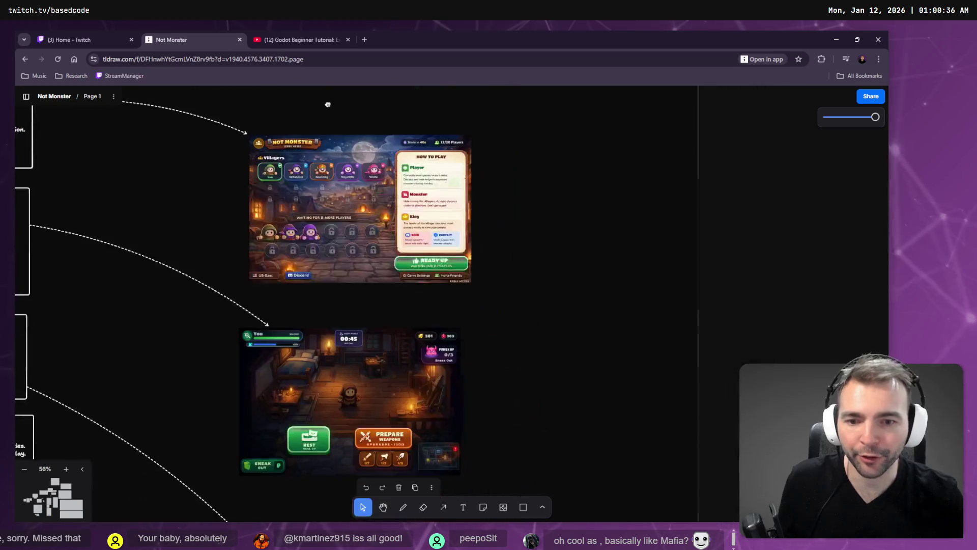
scroll(467, 373, up, 3)
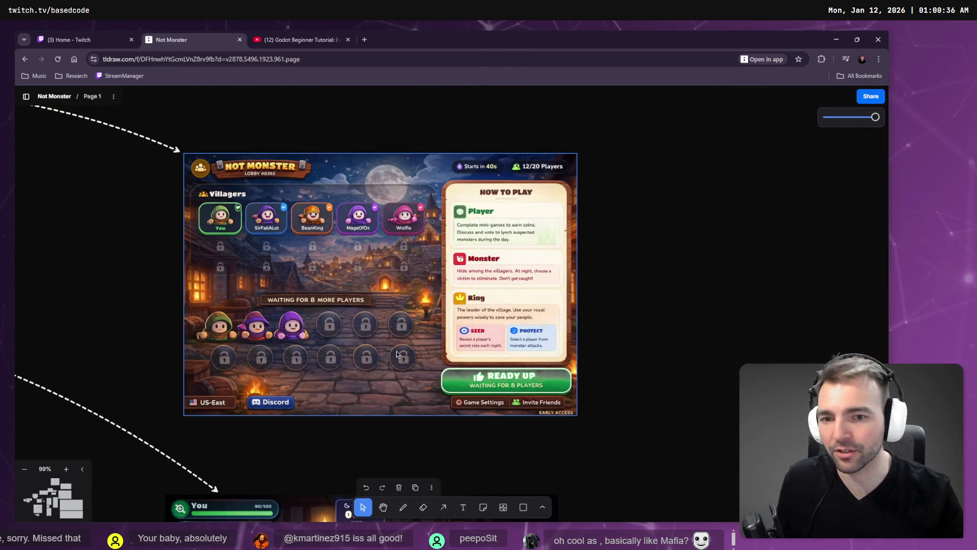
scroll(397, 354, down, 6)
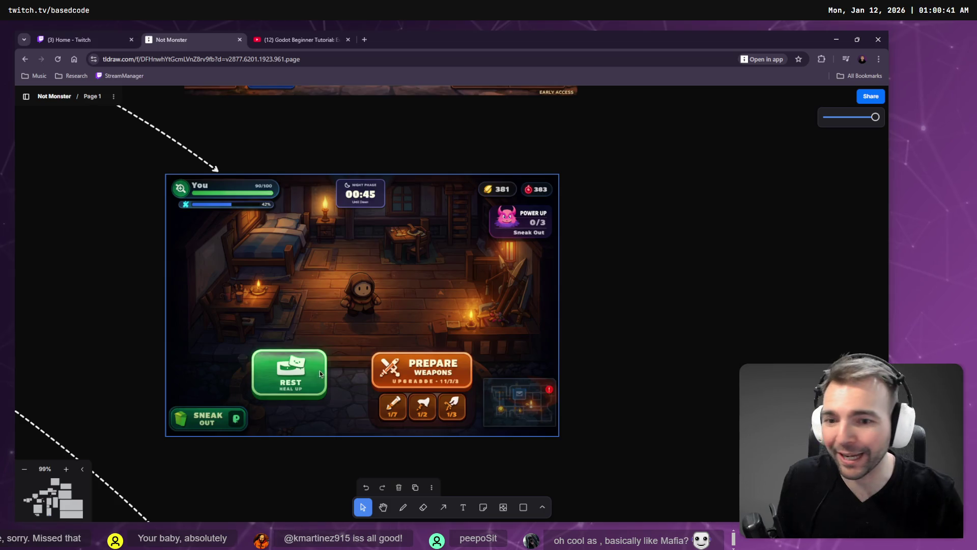
key(Tab)
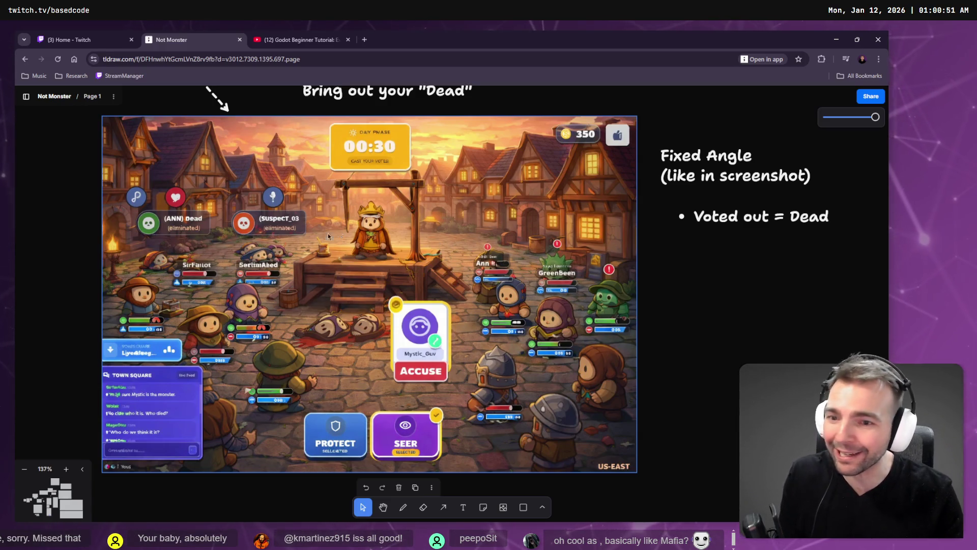
key(Tab)
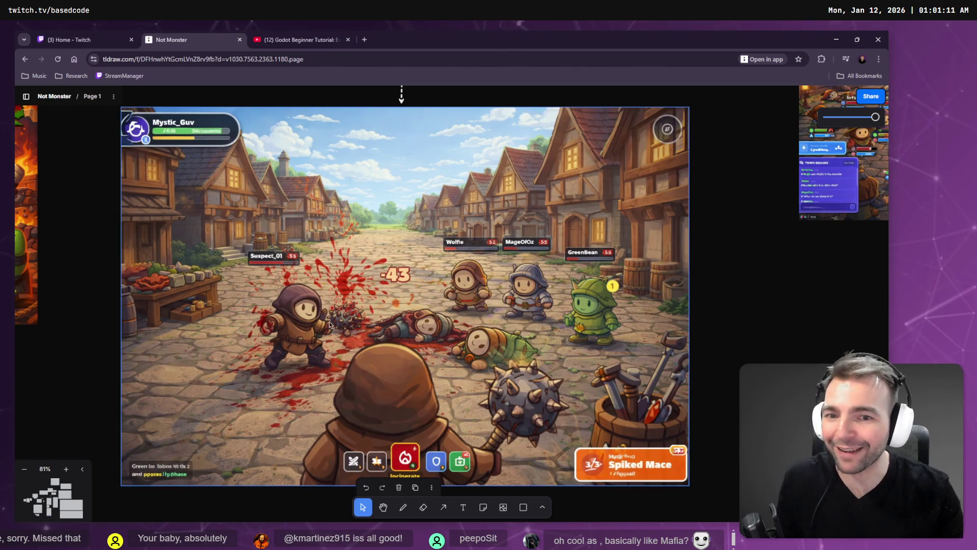
scroll(497, 303, down, 10)
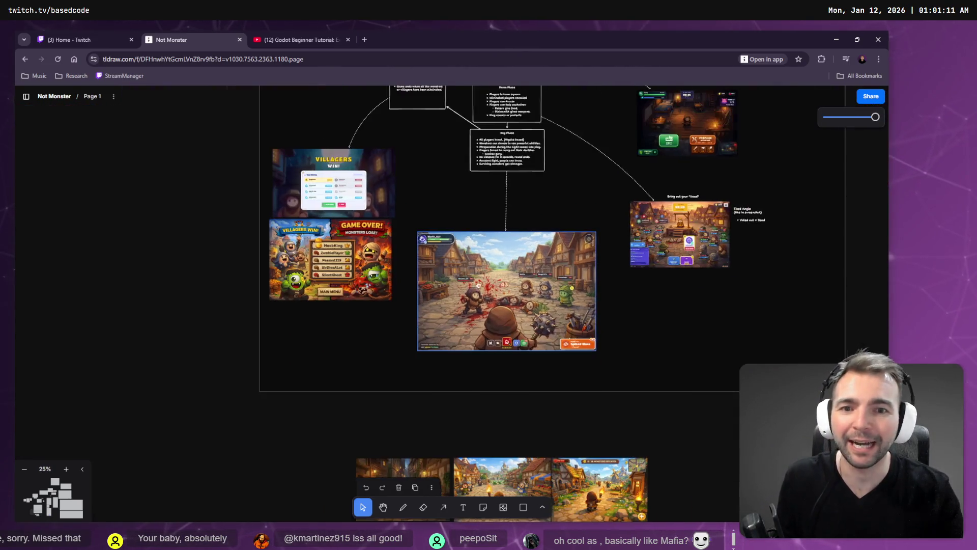
scroll(479, 284, right, 3)
In the running game, walk the mummy through town while shifting time of day toward dusk
key(alt+Tab)
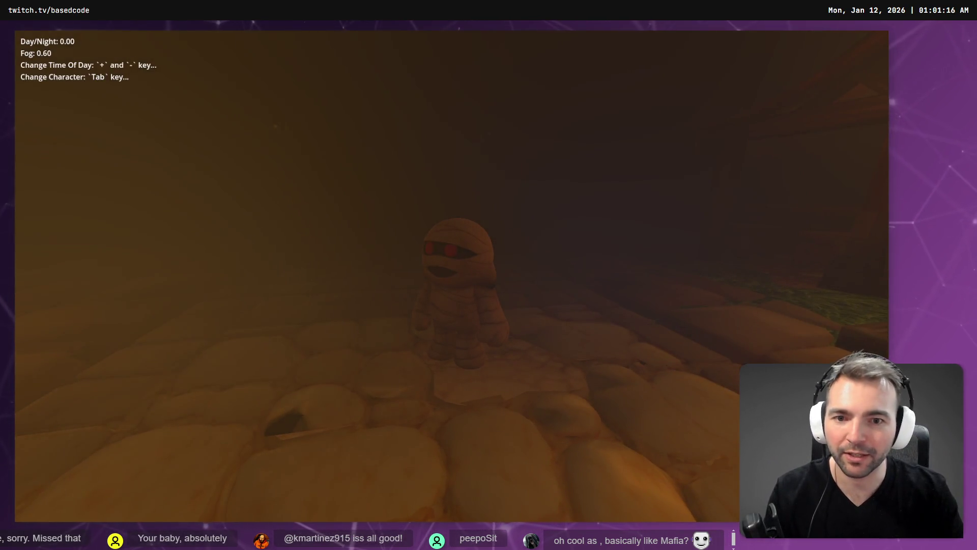
key(plus)
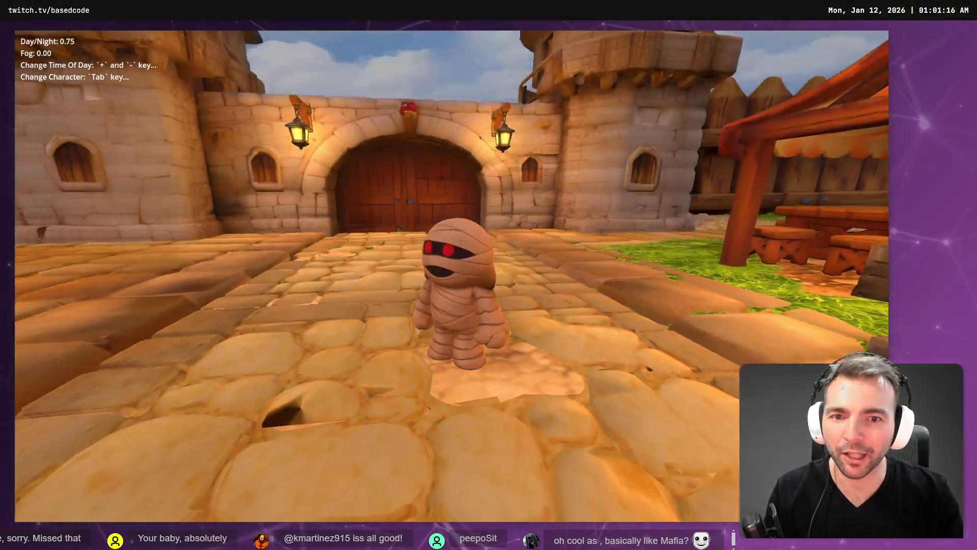
key(w)
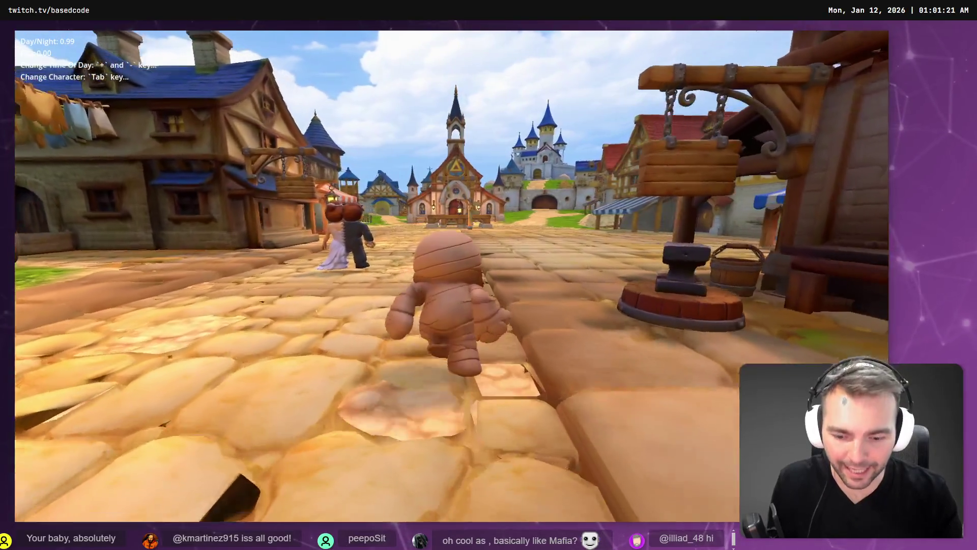
key(minus)
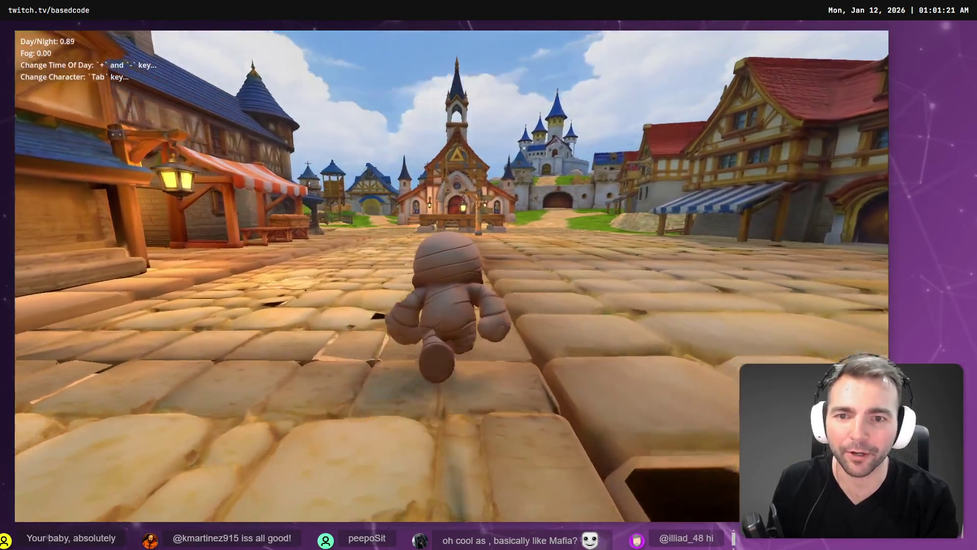
key(minus)
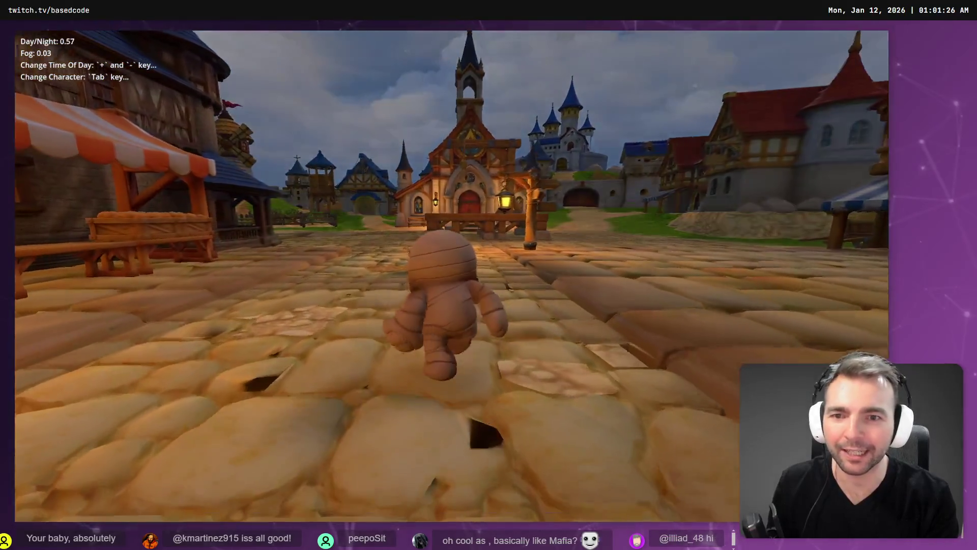
key(minus)
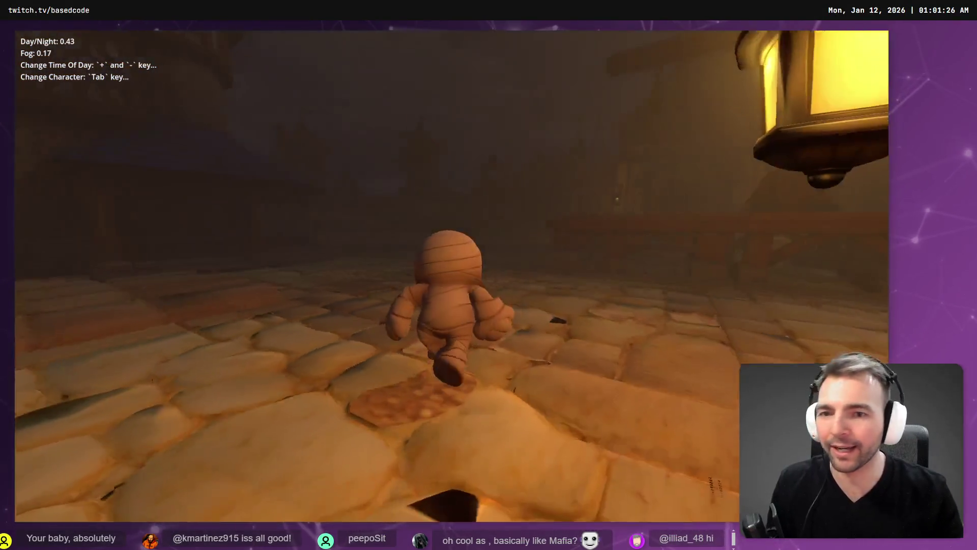
key(minus)
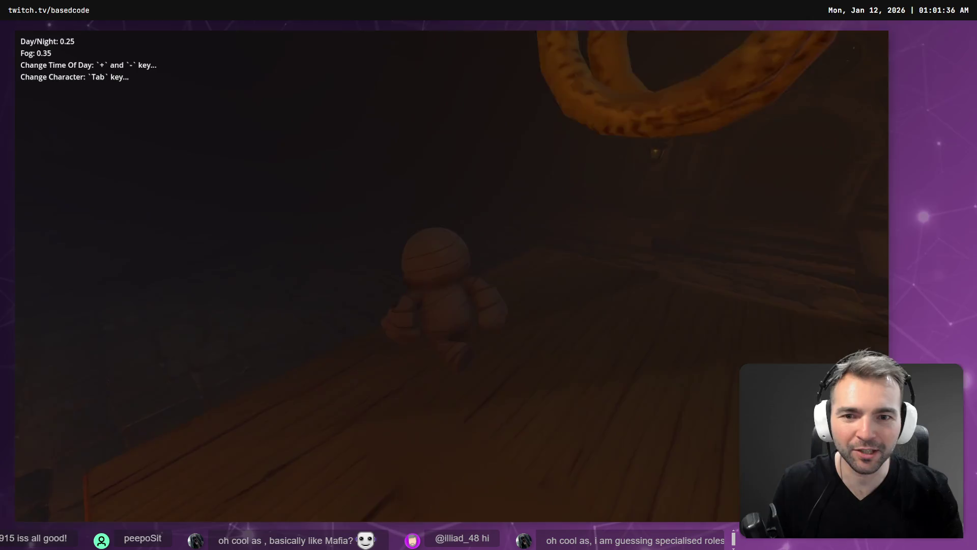
key(minus)
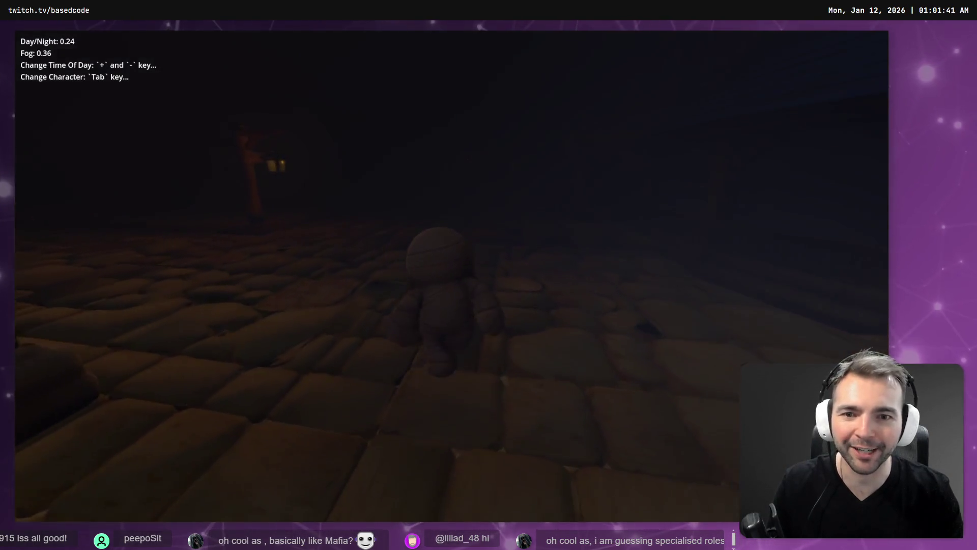
key(minus)
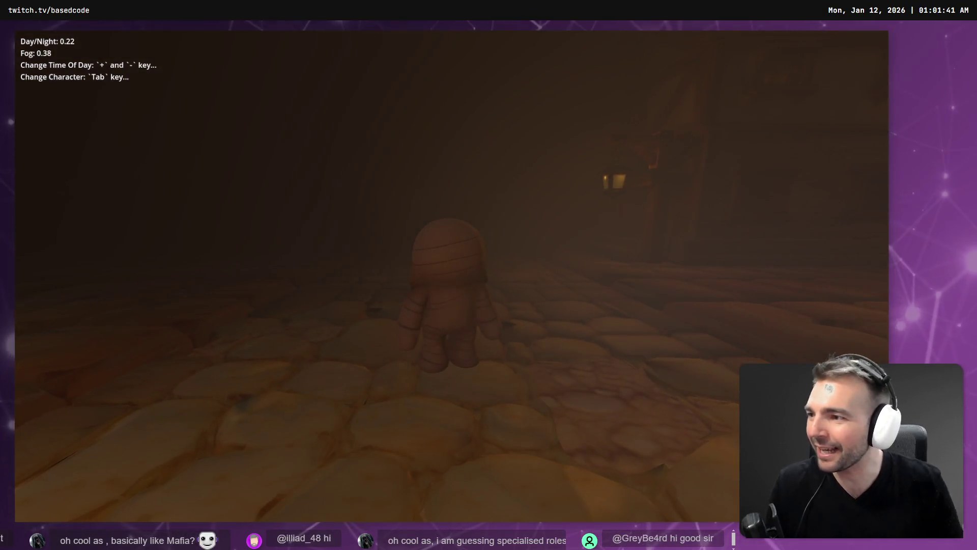
key(minus)
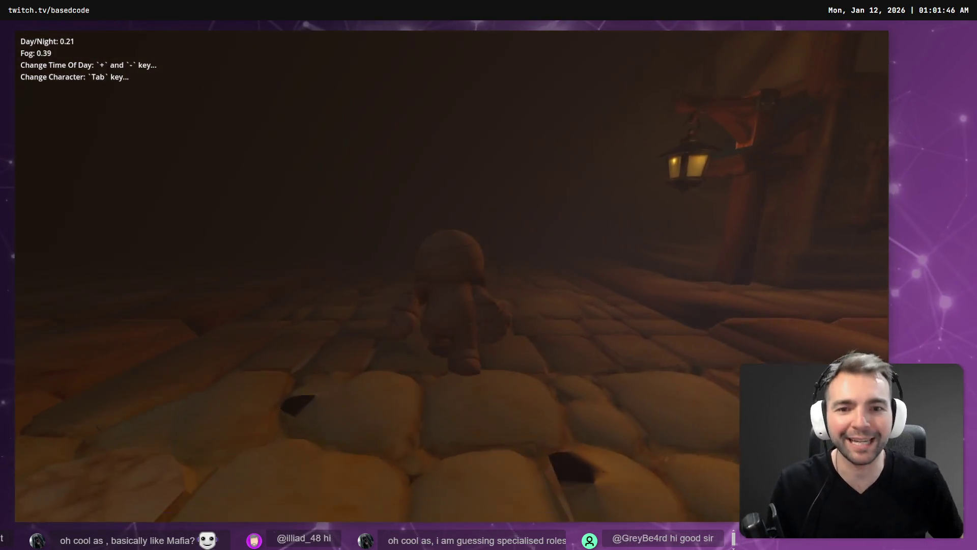
key(minus)
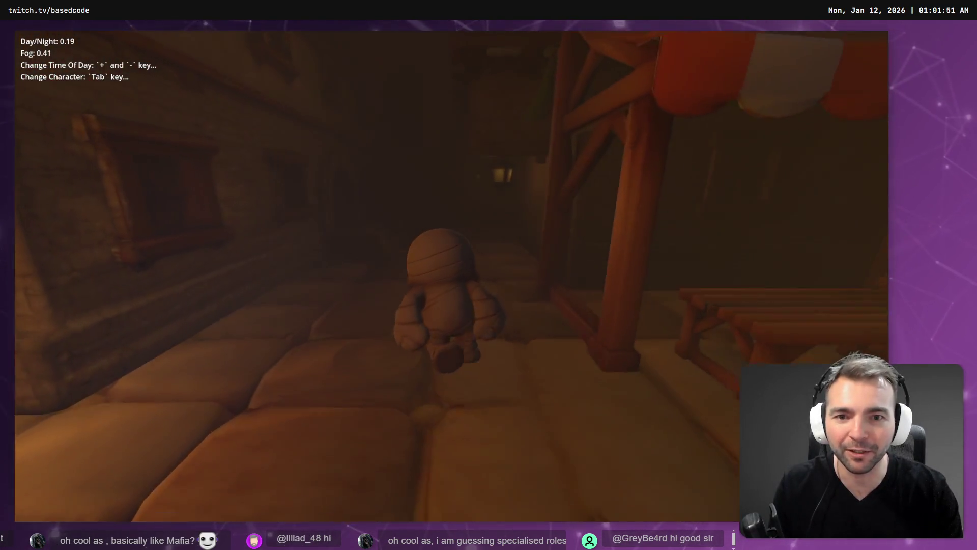
key(minus)
key(minus)
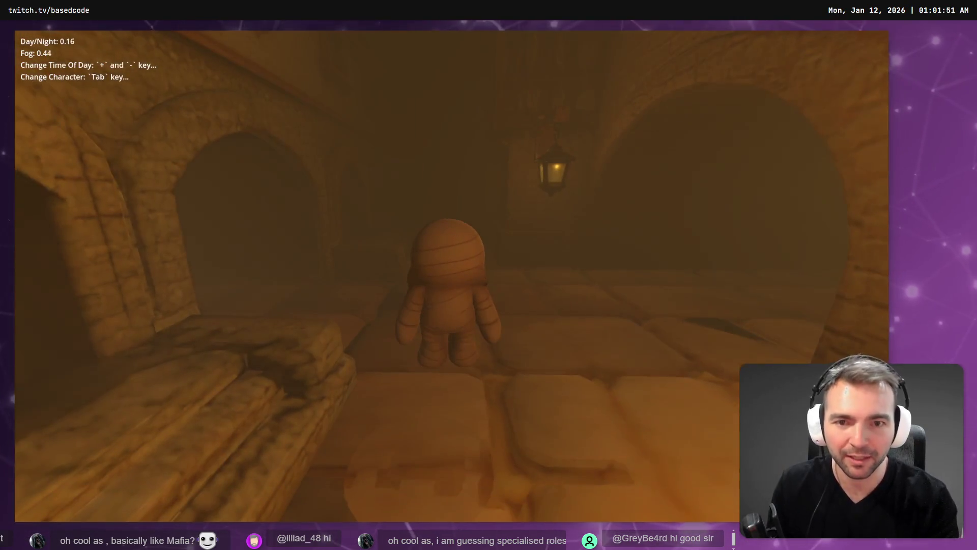
Raise Day/Night to 0.46 and swap to the bride-and-groom character
key(plus)
key(plus)
key(plus)
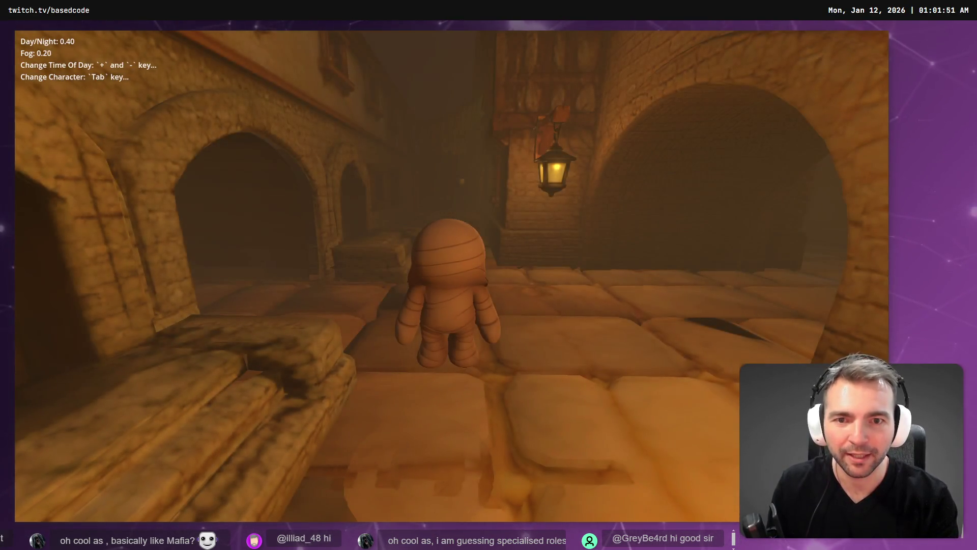
key(plus)
key(plus)
key(plus)
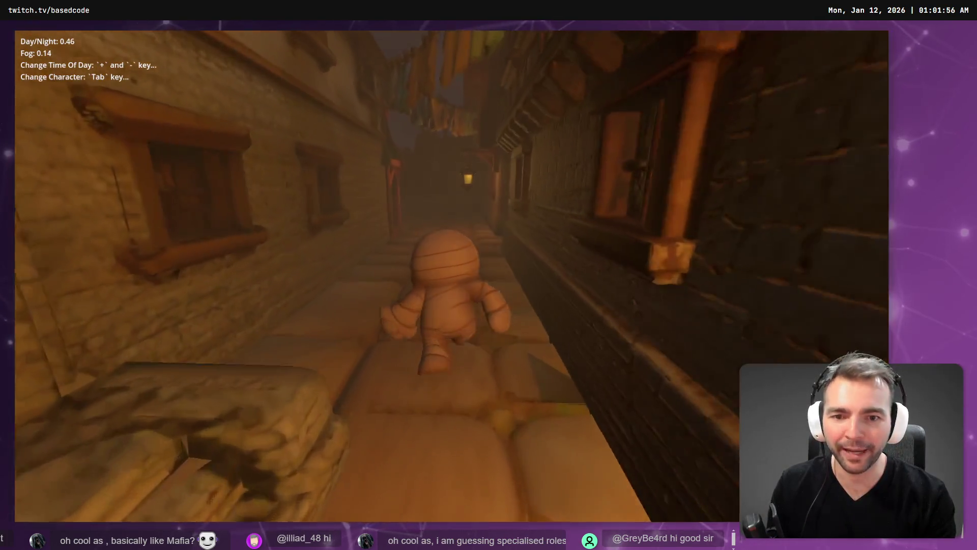
key(Tab)
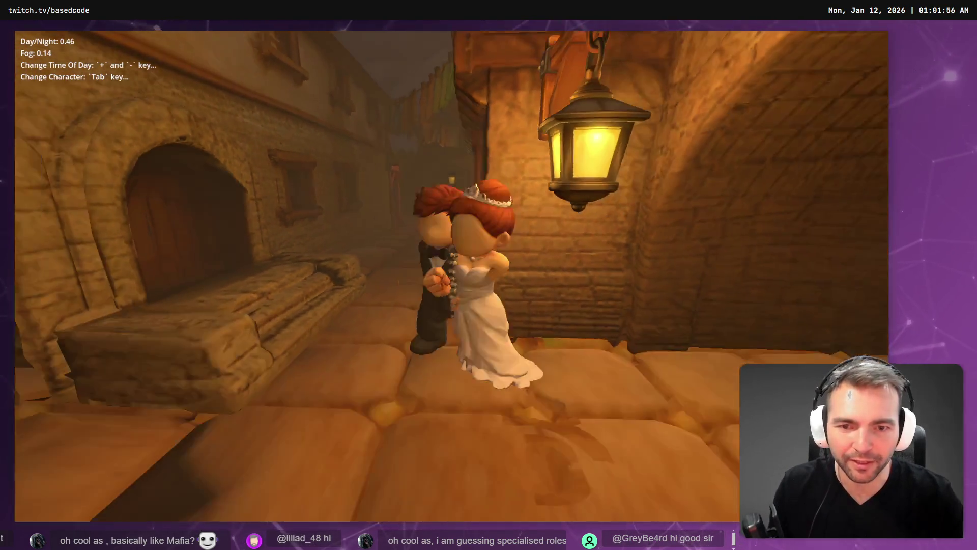
Cycle through the witch, dwarf, red-hooded and maid characters
key(minus)
key(Tab)
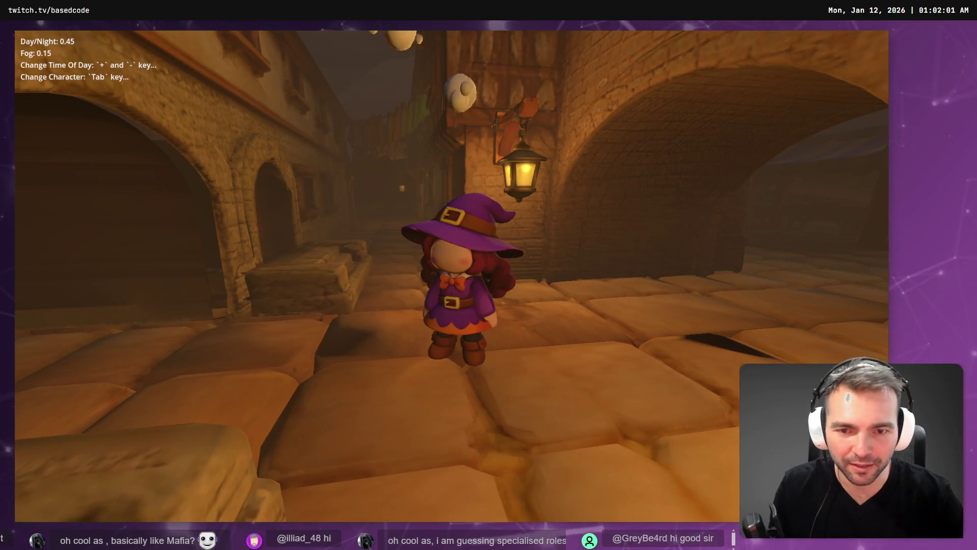
key(minus)
key(Tab)
key(Tab)
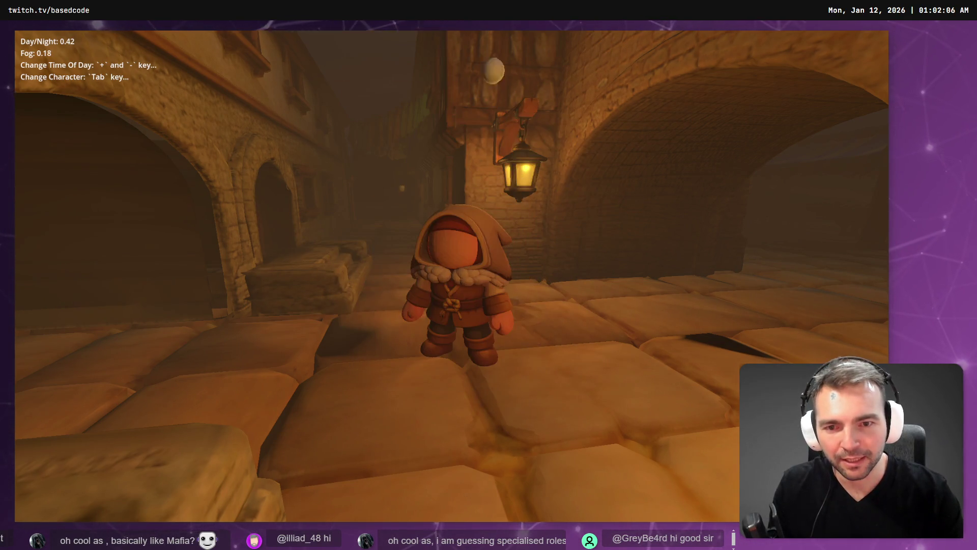
key(Tab)
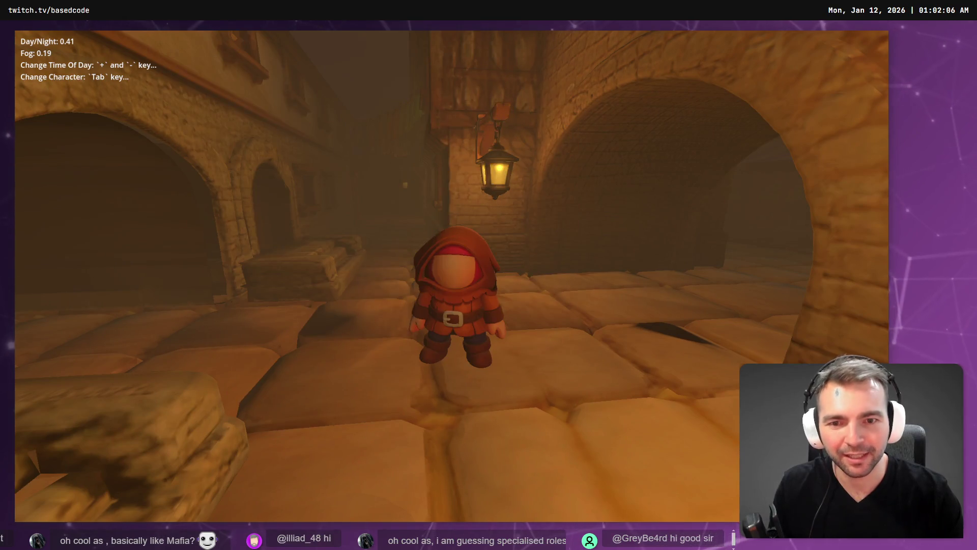
key(Tab)
key(Tab)
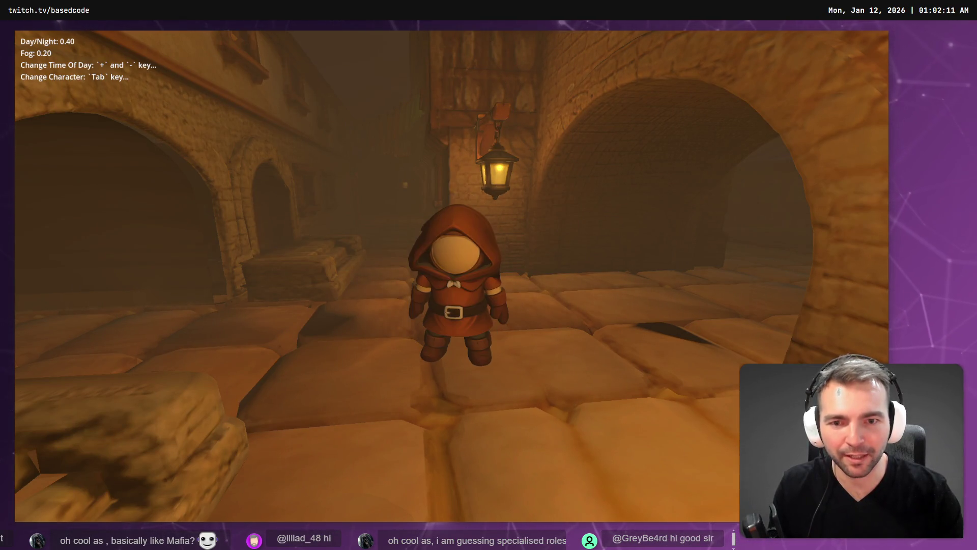
Run up the lantern-lit street onto the moonlit grassy street, ending at Day/Night 0.41, Fog 0.19
key(w)
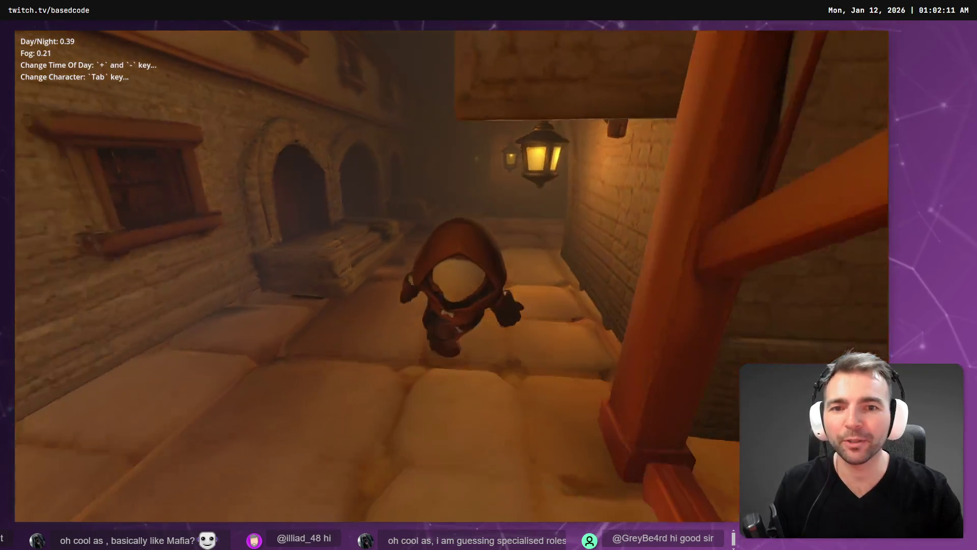
key(w)
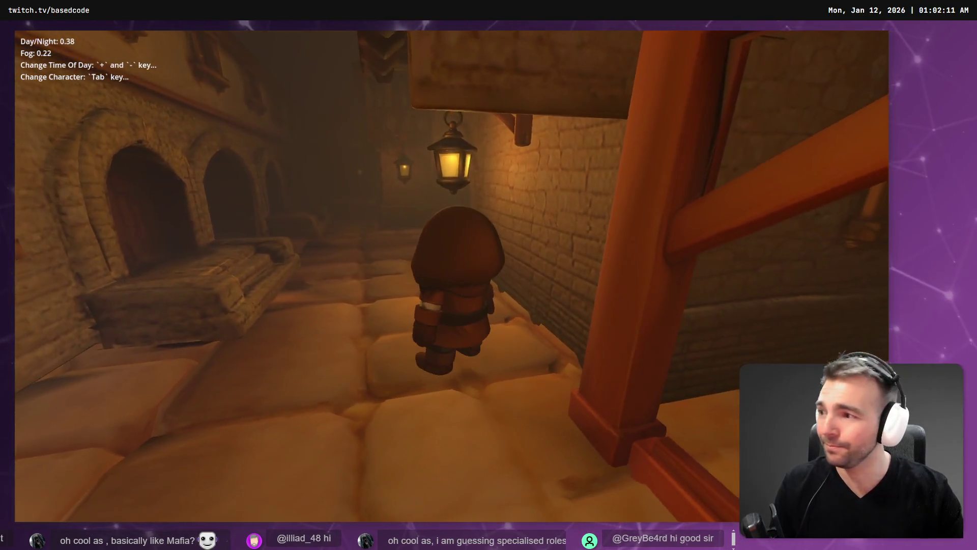
key(w)
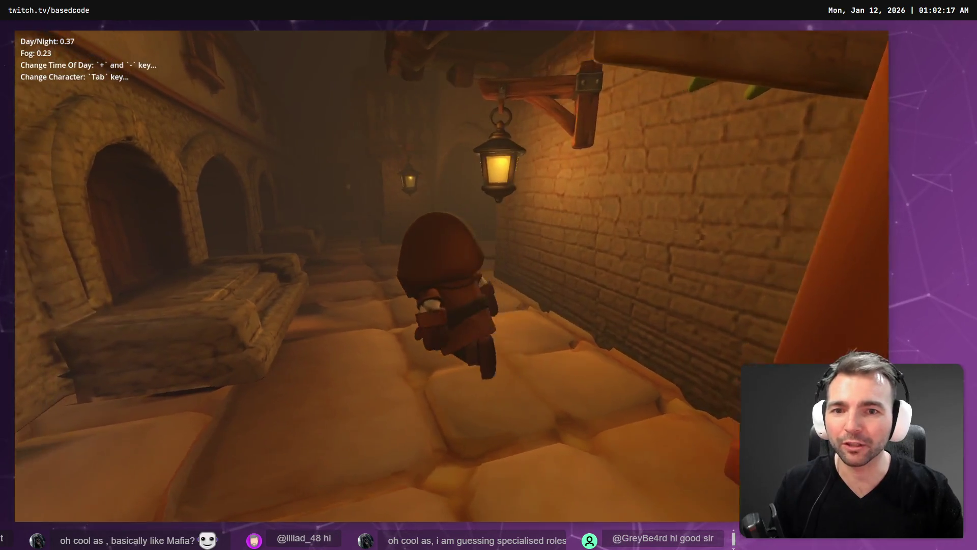
key(w)
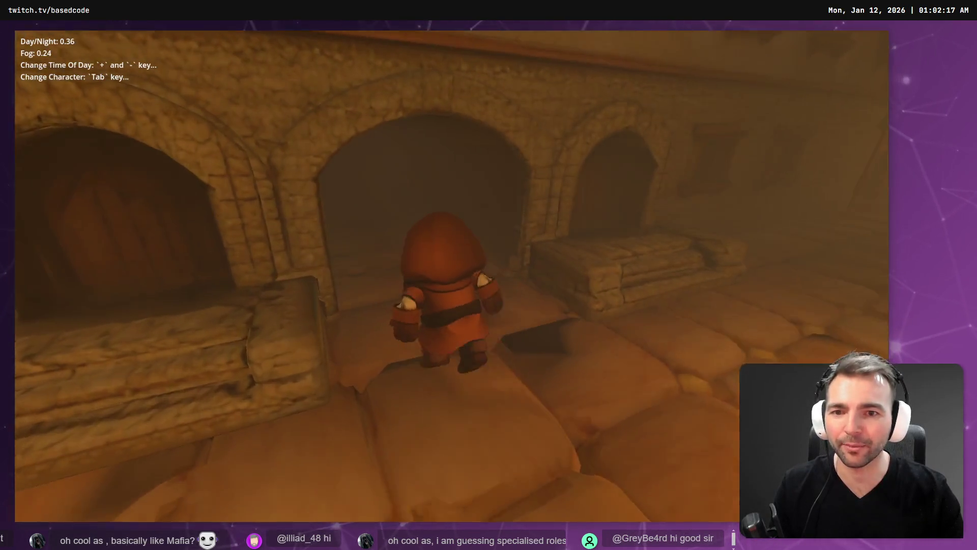
key(w)
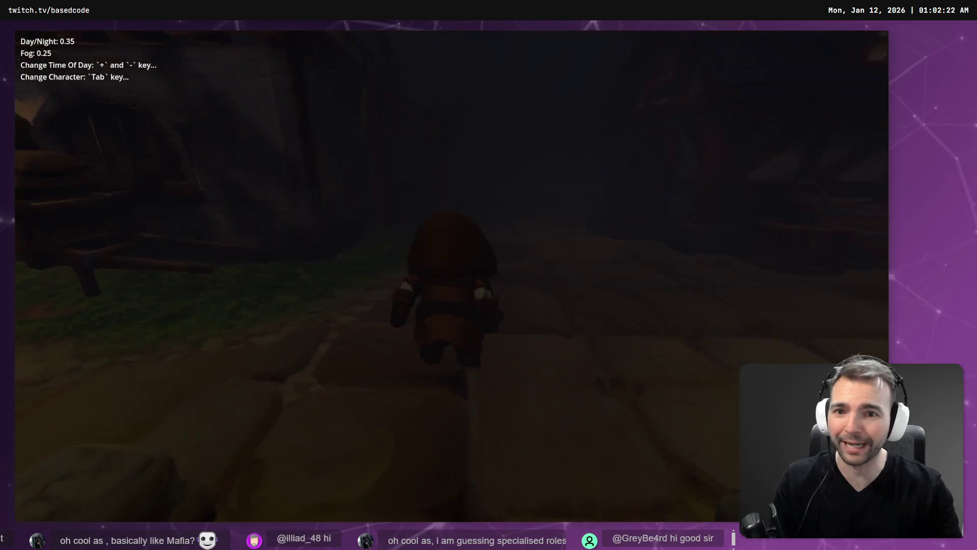
key(s)
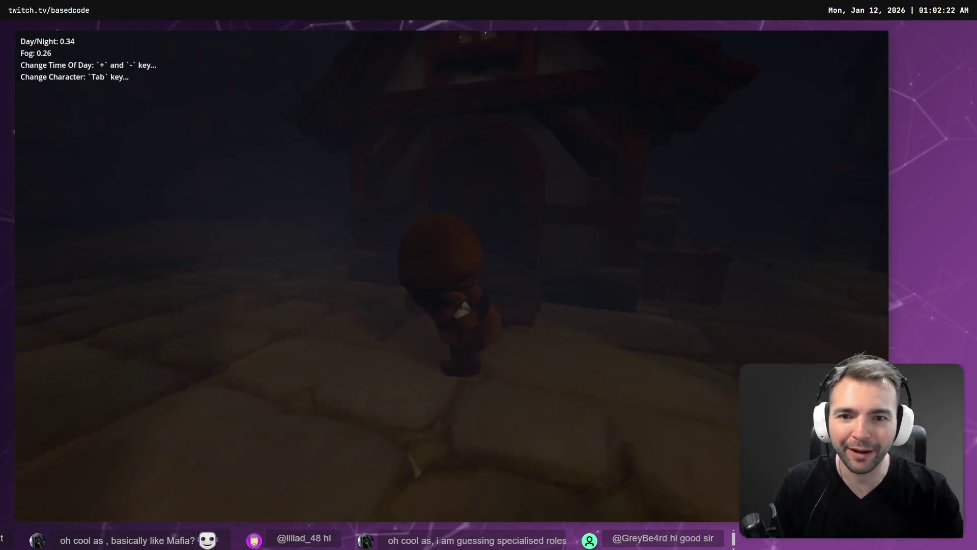
key(w)
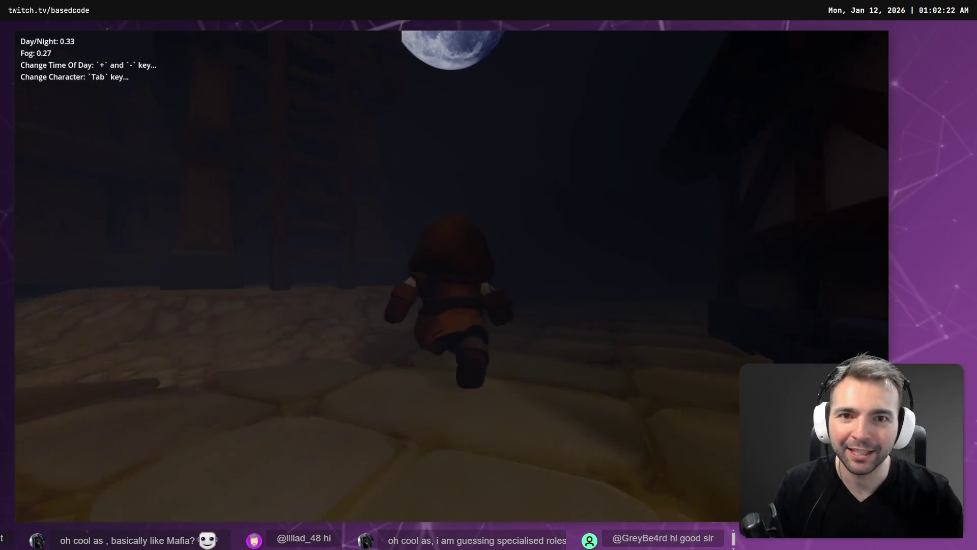
key(s)
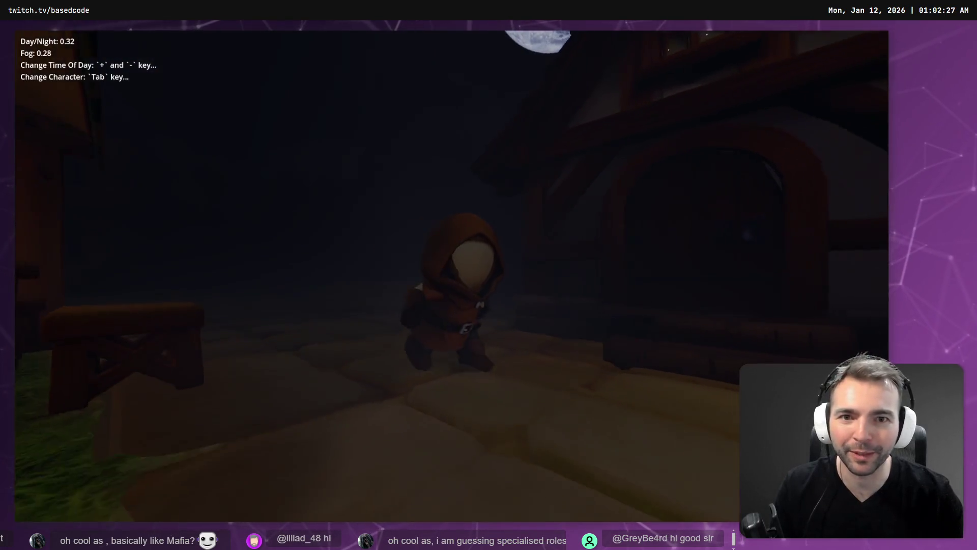
key(plus)
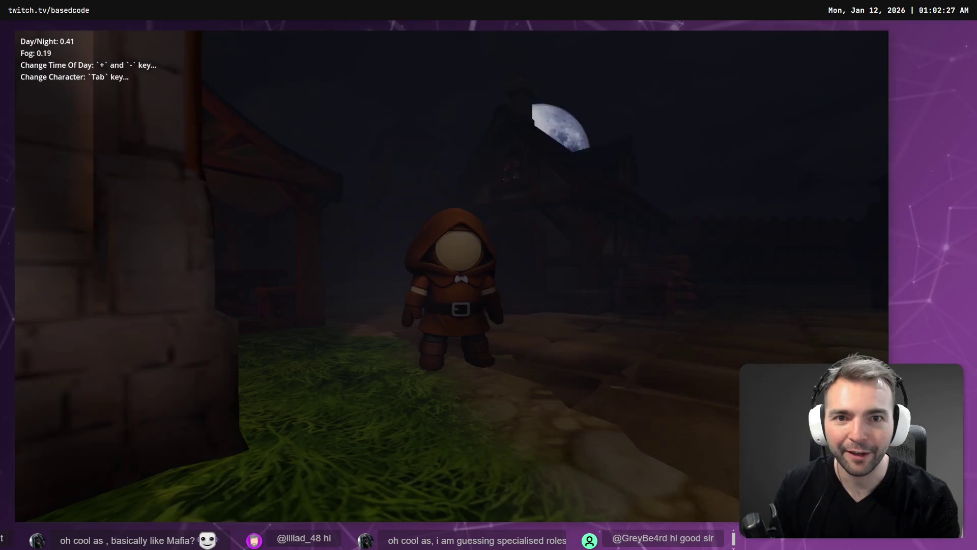
Walk past the lanterns at full night with Fog 0.60, then restore daylight and return to tldraw
key(minus)
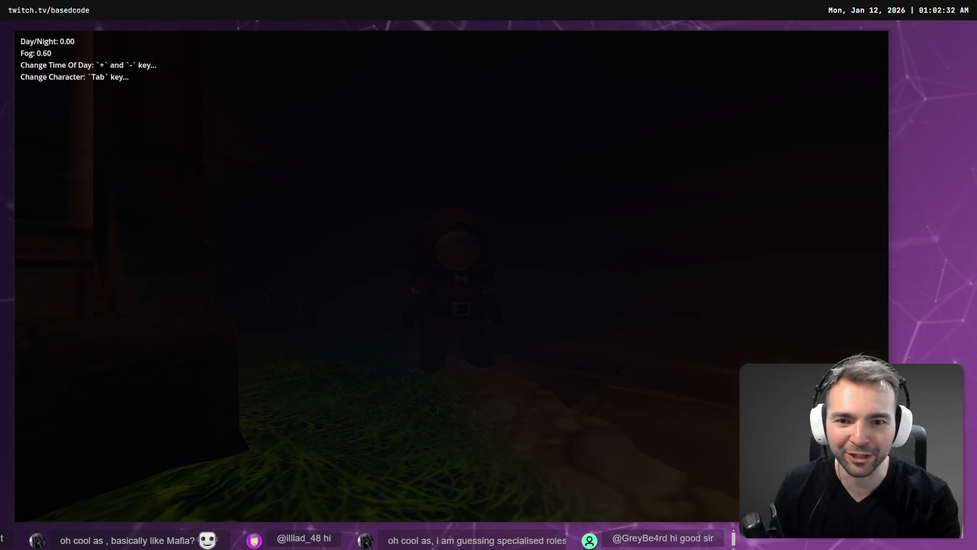
key(w)
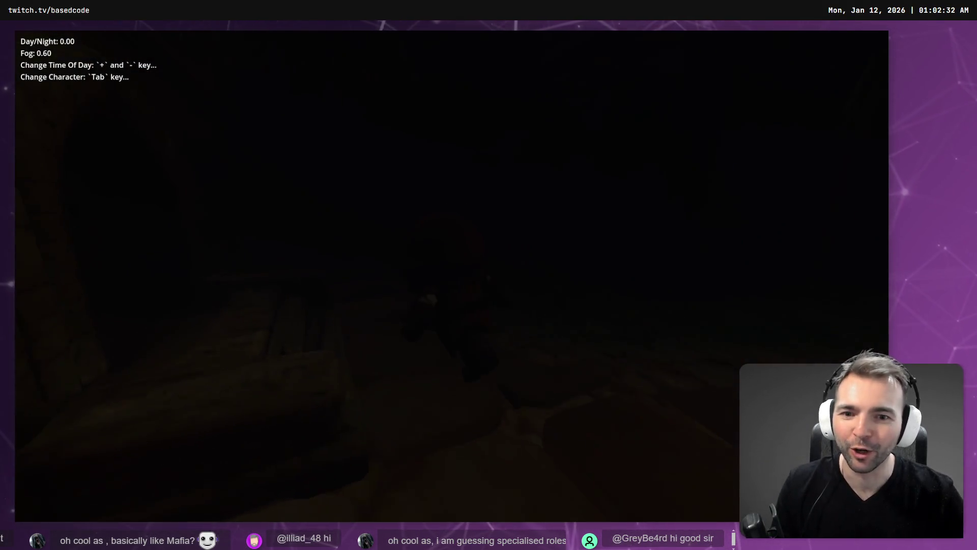
key(w)
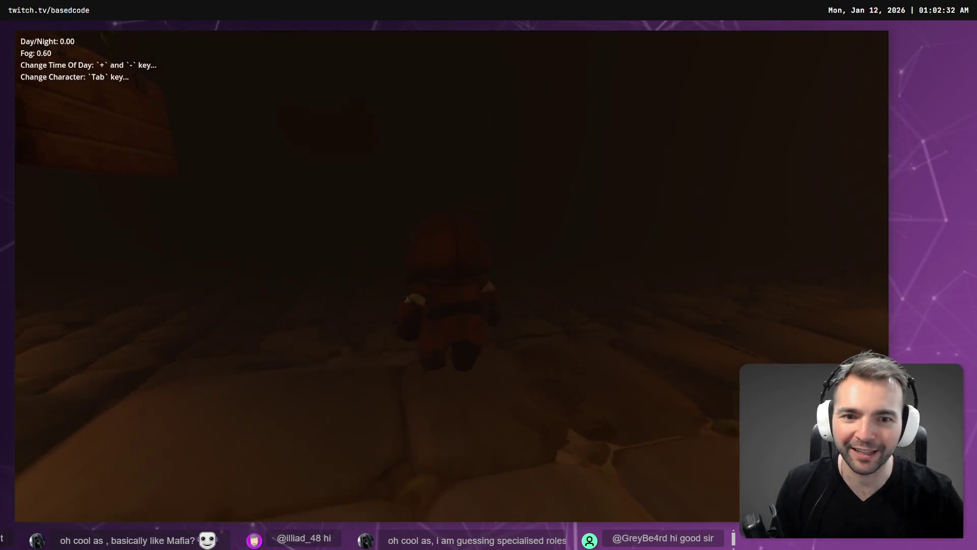
key(w)
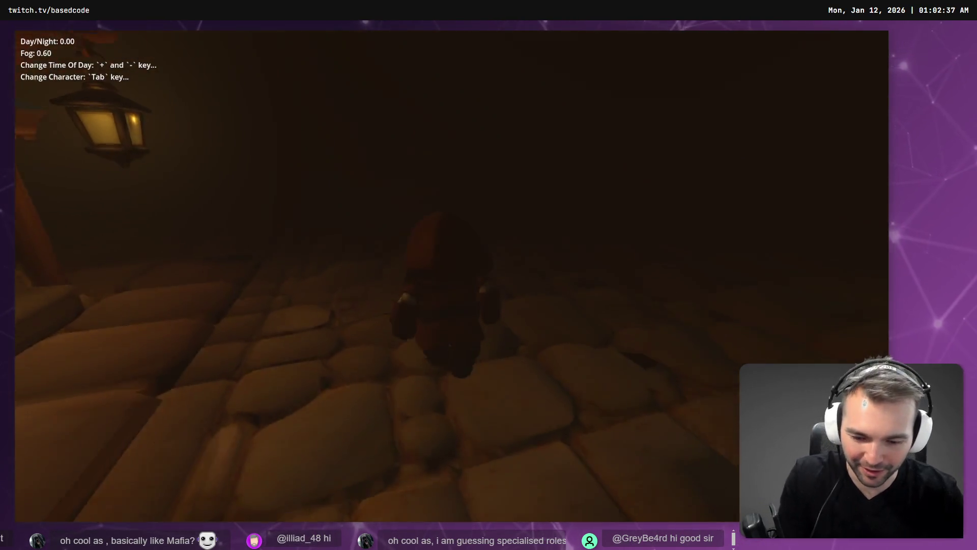
key(w)
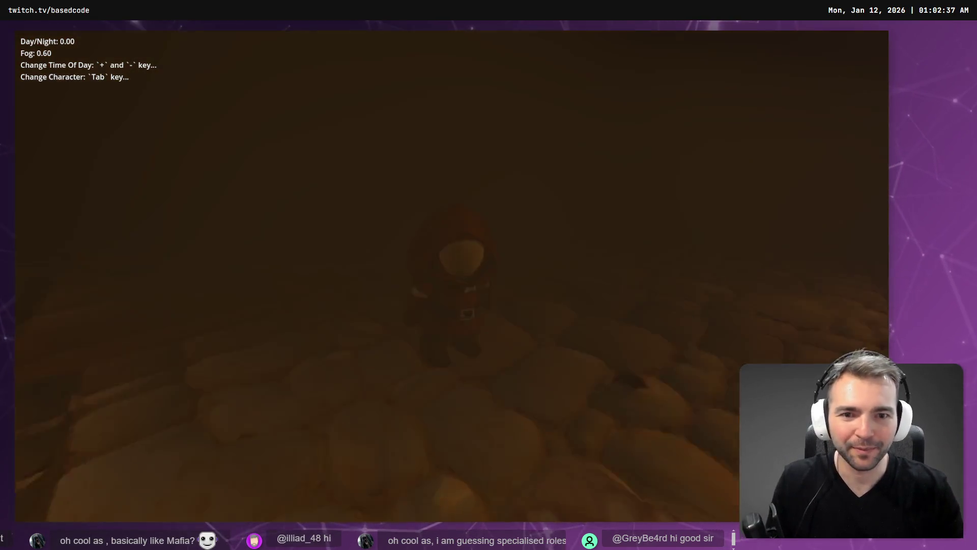
key(w)
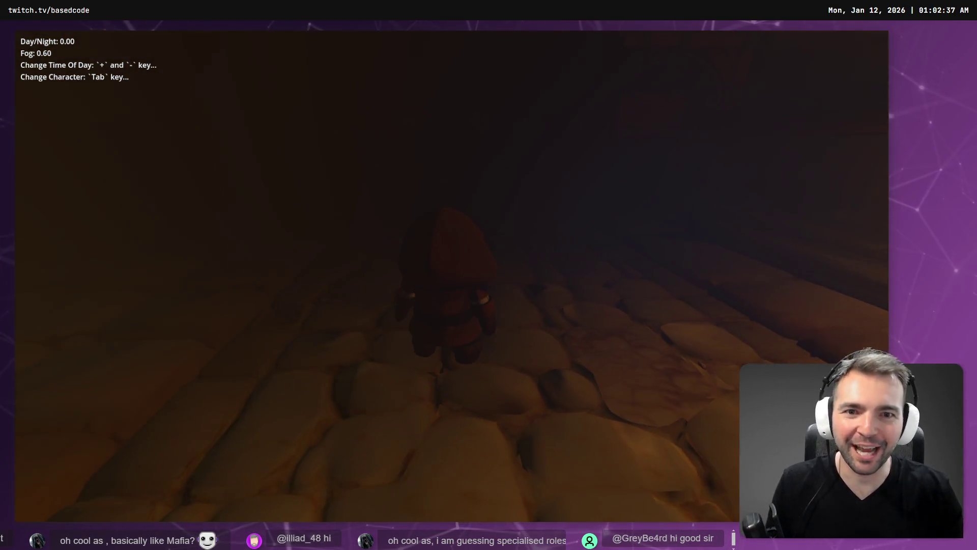
key(w)
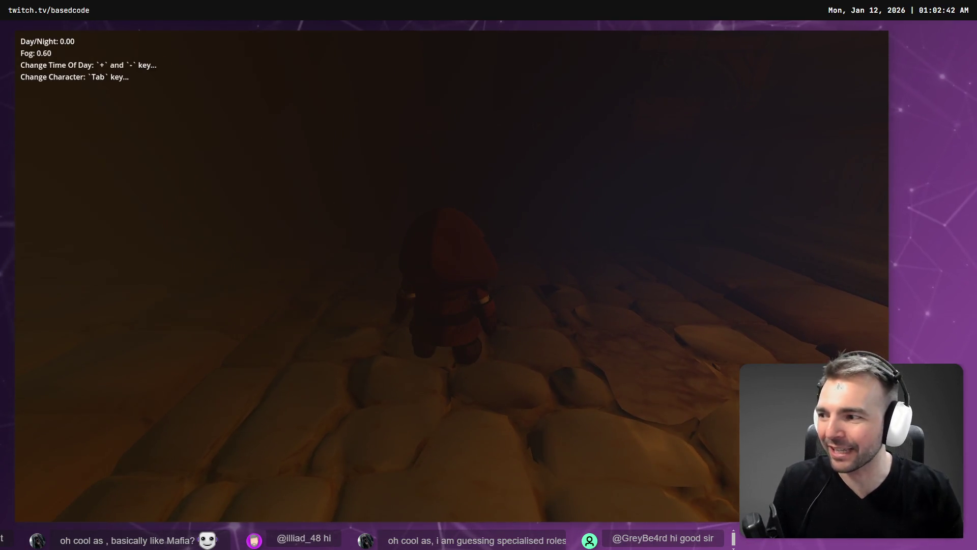
key(w)
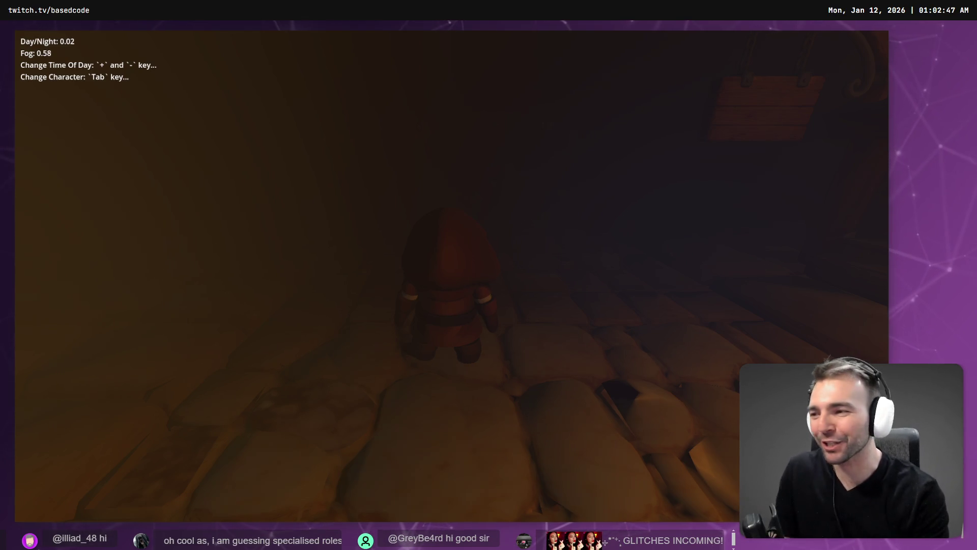
key(plus)
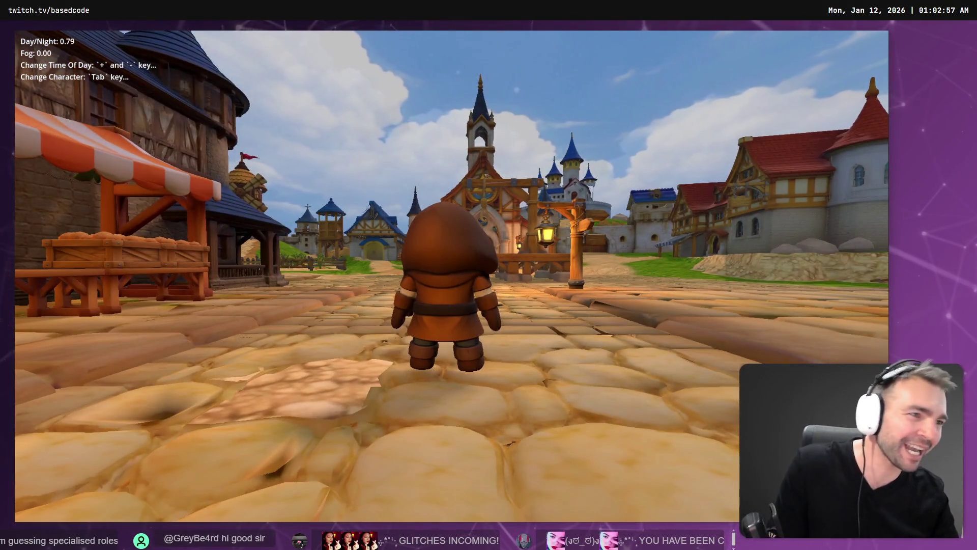
key(alt+Tab)
Recentre the tldraw board's frames, then close the running game window
scroll(543, 269, down, 3)
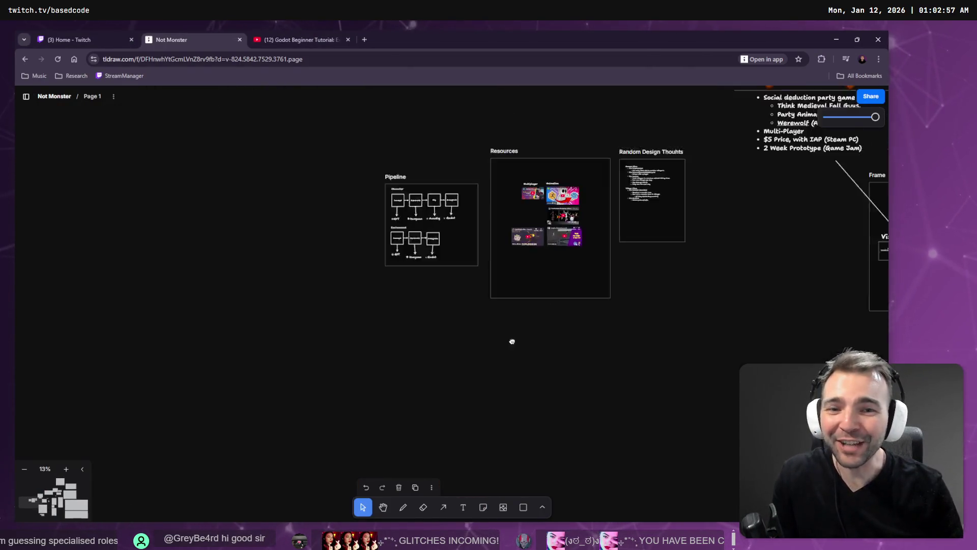
drag(512, 341, 501, 362)
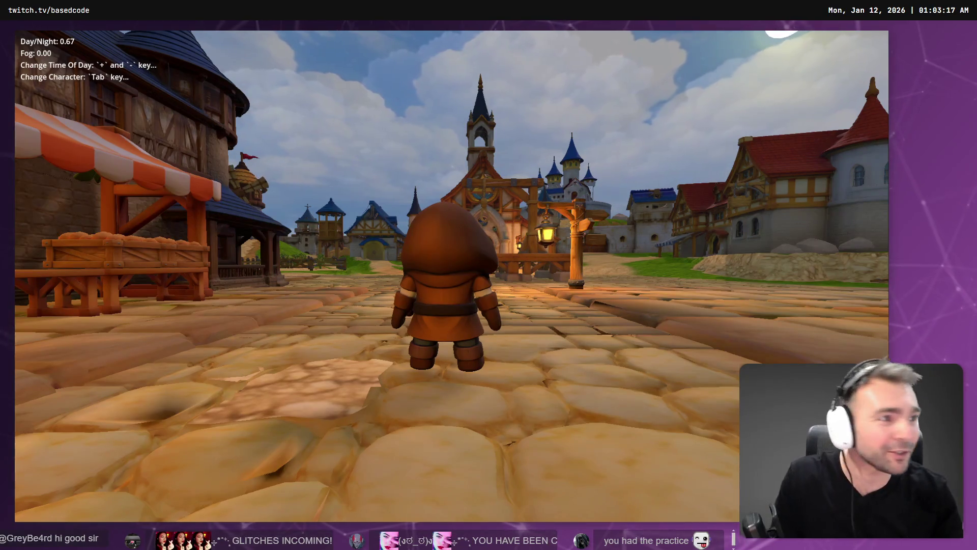
key(Escape)
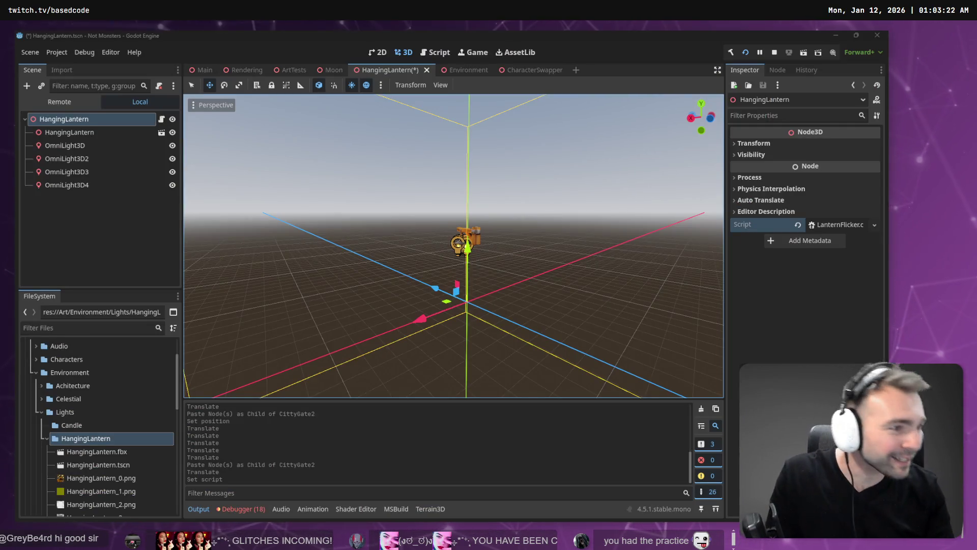
Back in tldraw, pan across the Supporter's Crypt statue cards and zoom out to 23%
key(alt+Tab)
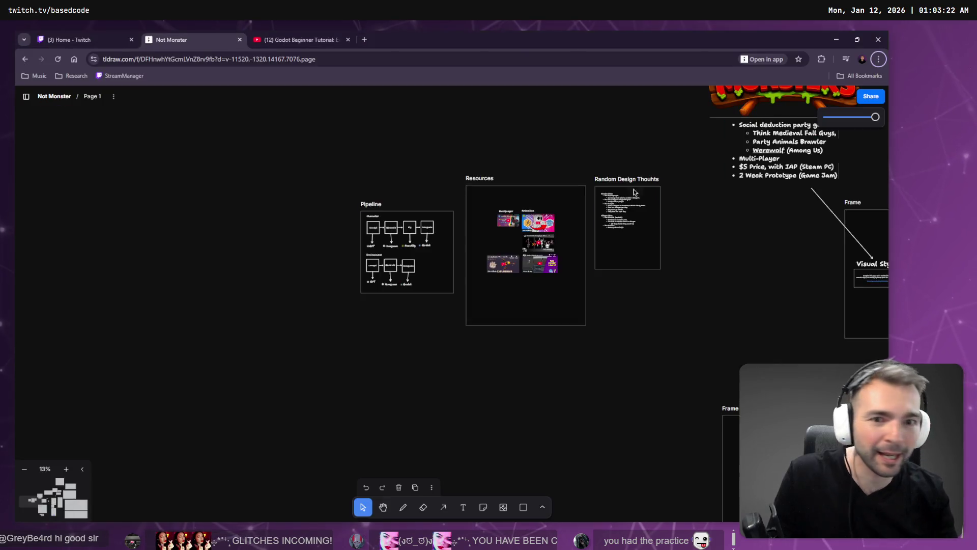
scroll(563, 271, down, 5)
scroll(437, 202, up, 10)
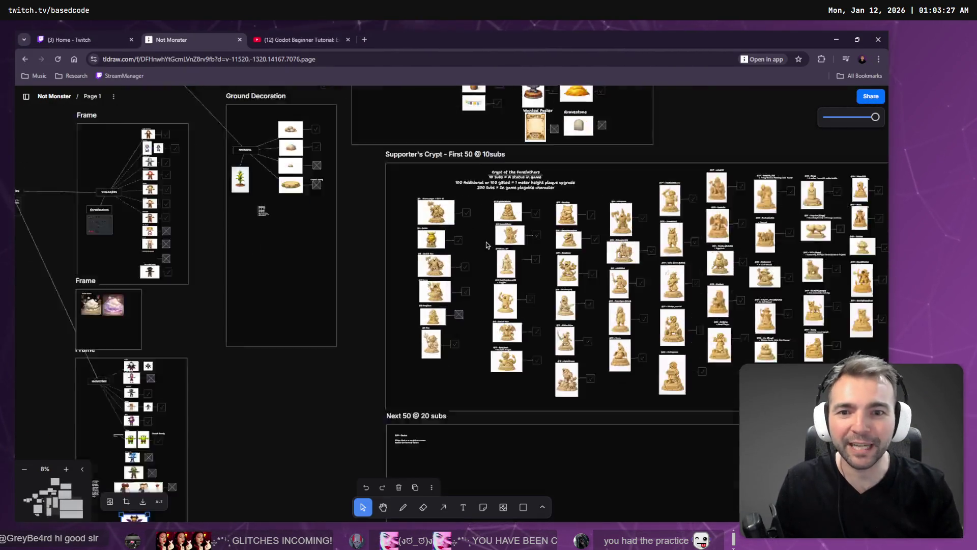
drag(562, 250, 573, 283)
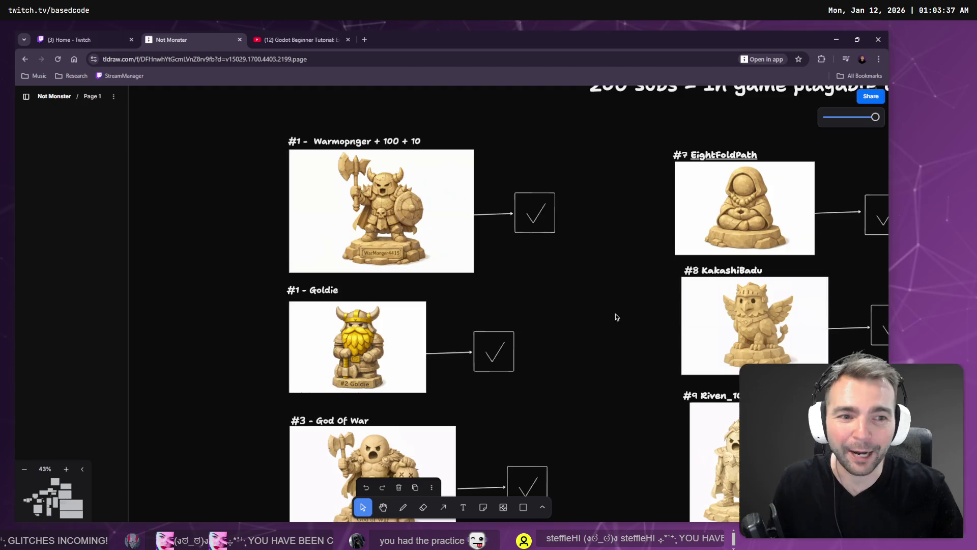
scroll(615, 316, down, 5)
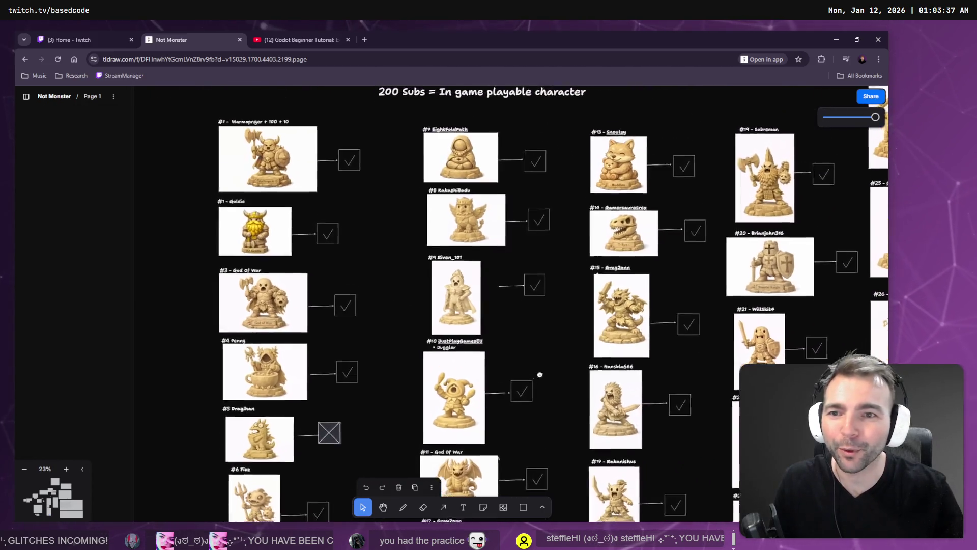